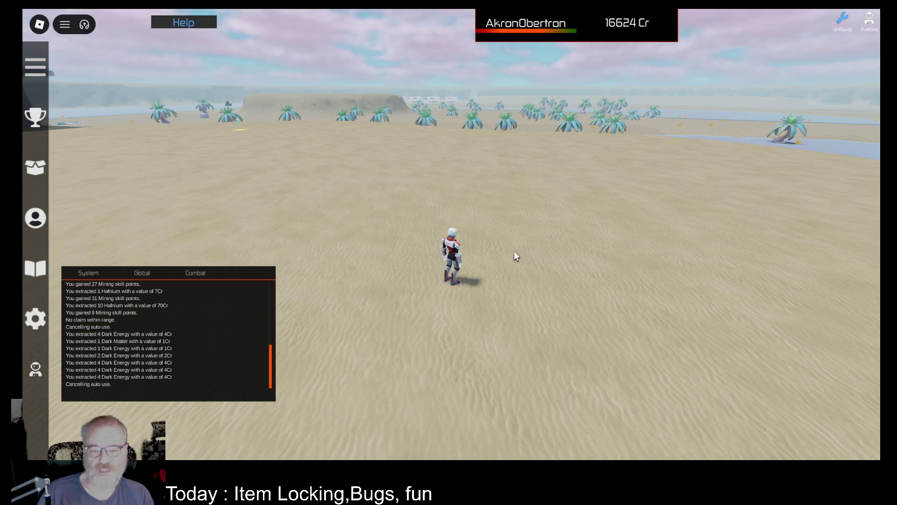
Turn the view across the spaceship, the lake shore and the crystal arena
key(Left)
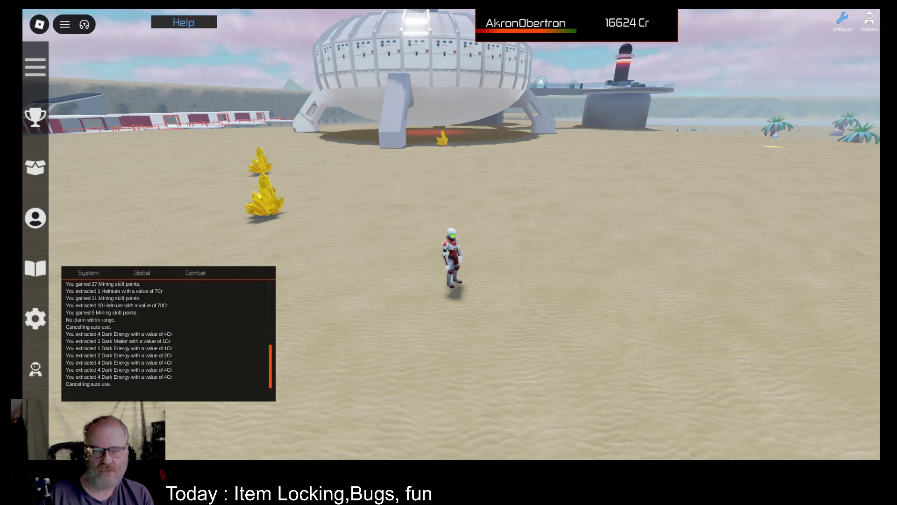
drag(587, 238, 601, 271)
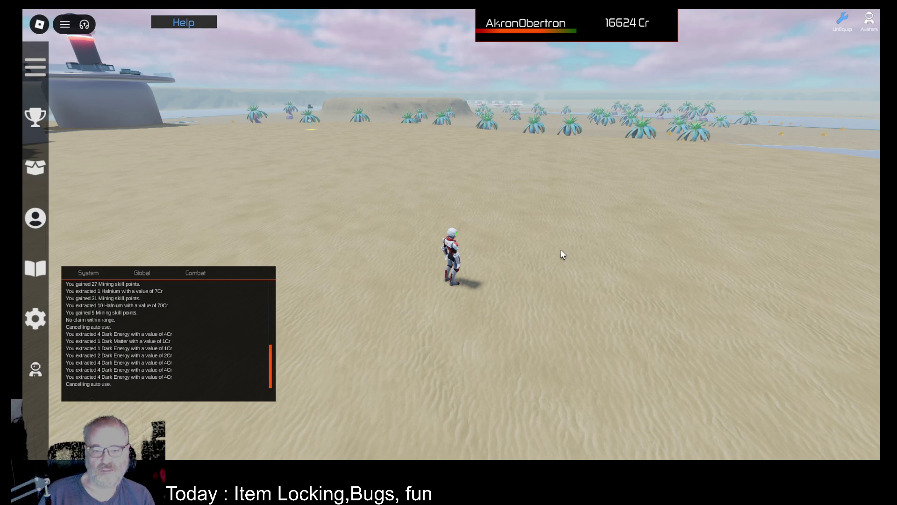
key(Left)
key(Left)
key(Left)
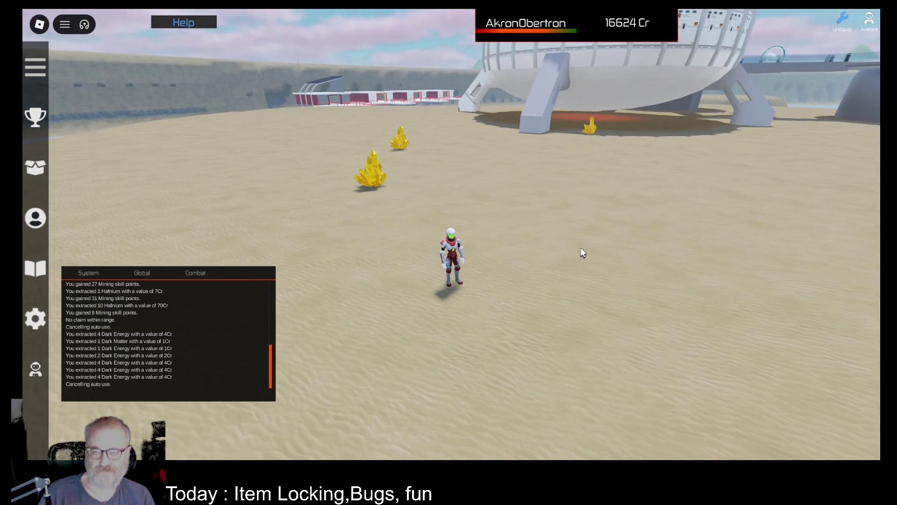
scroll(583, 241, up, 3)
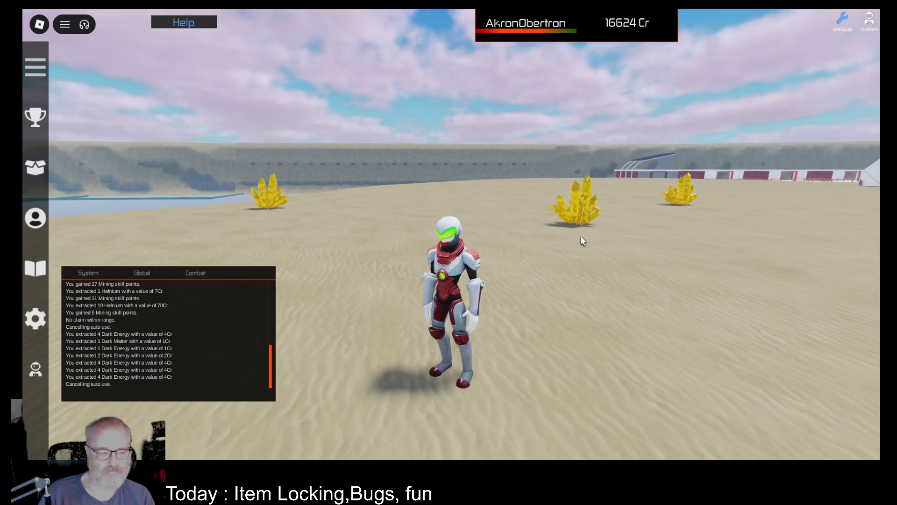
scroll(583, 241, down, 2)
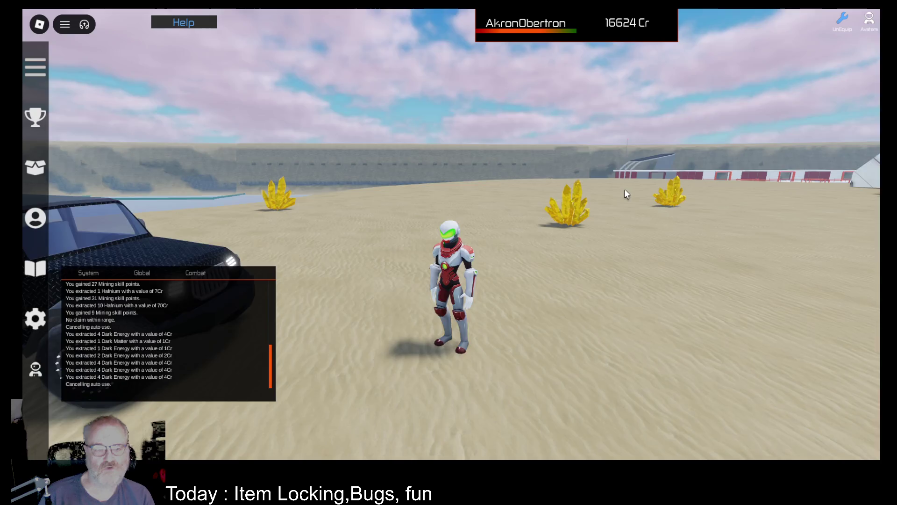
Move the astronaut beside the black jeep, jump onto its roof, then take the driver seat
key(Left)
key(Left)
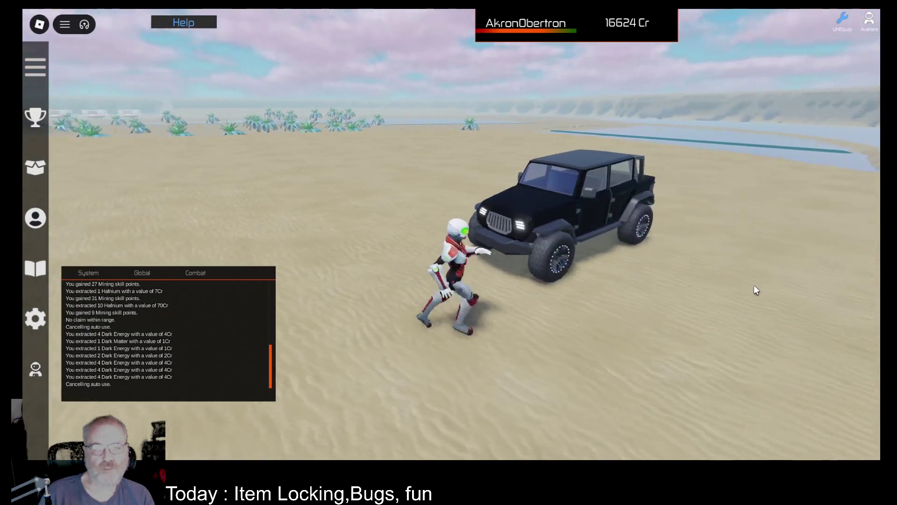
key(Left)
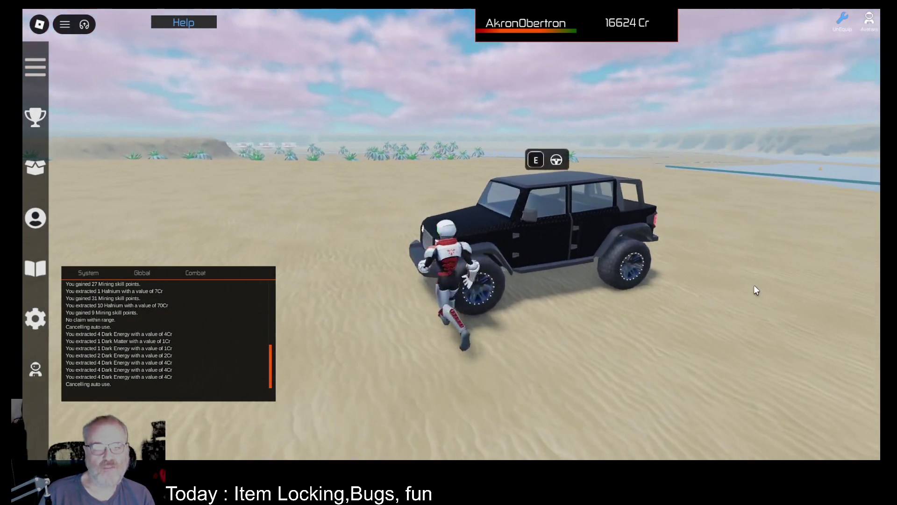
key(space)
key(Left)
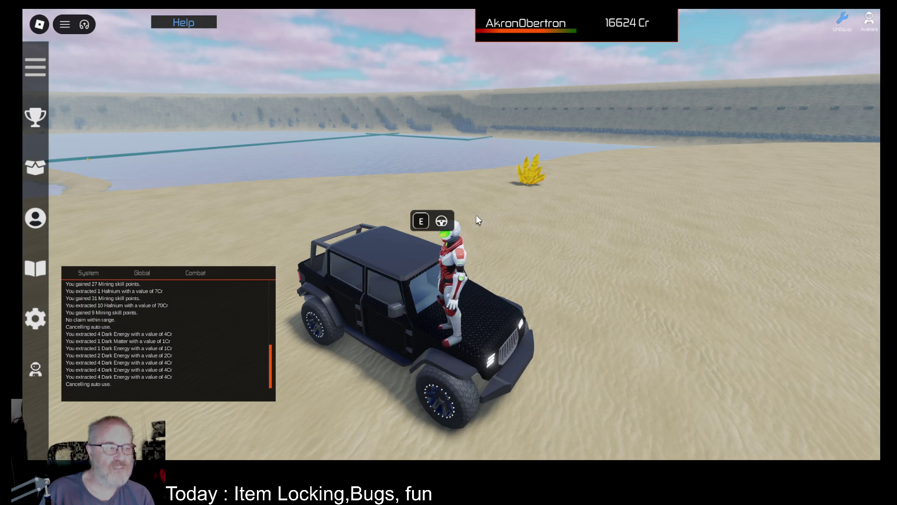
key(Right)
key(Right)
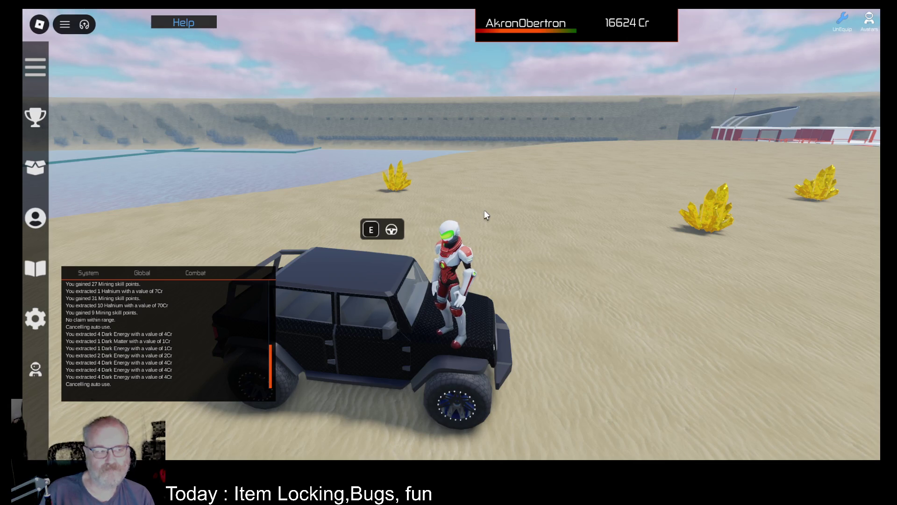
key(e)
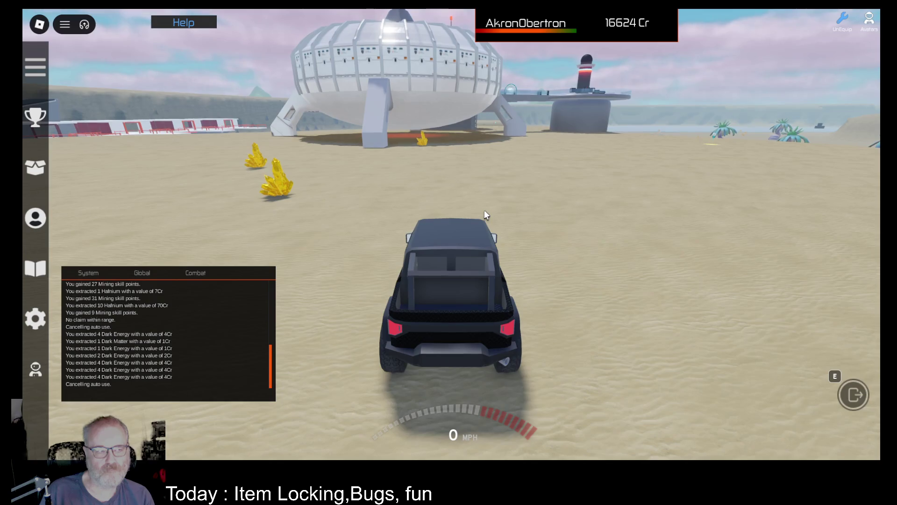
Equip the OOF001 tool from the Tools inventory and shift its tool bar further left
key(i)
click(395, 131)
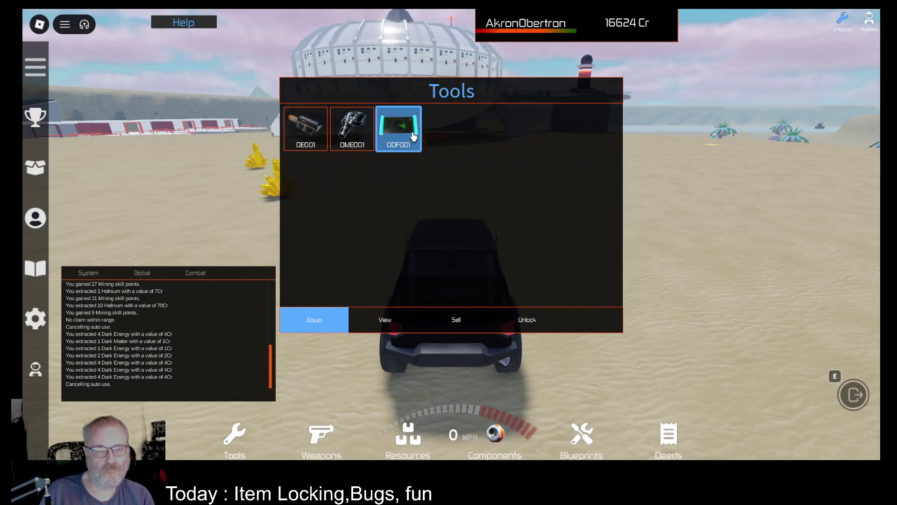
click(314, 321)
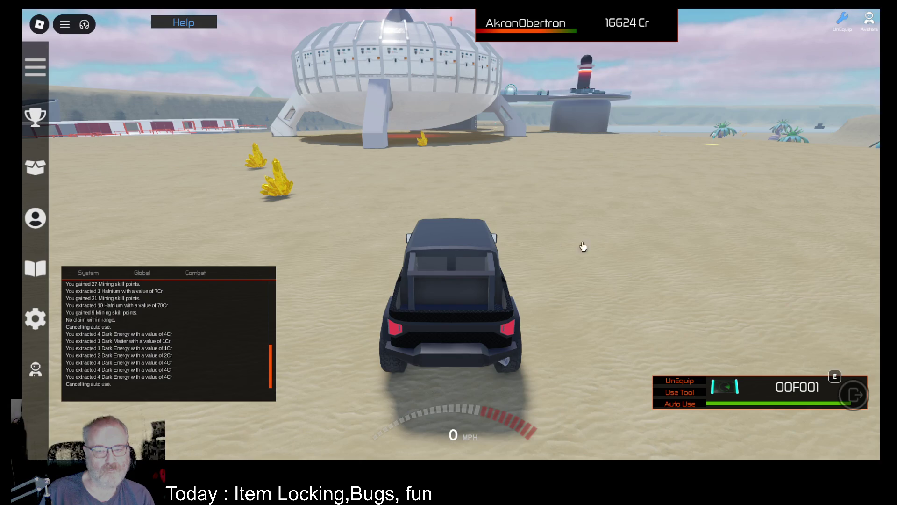
key(Left)
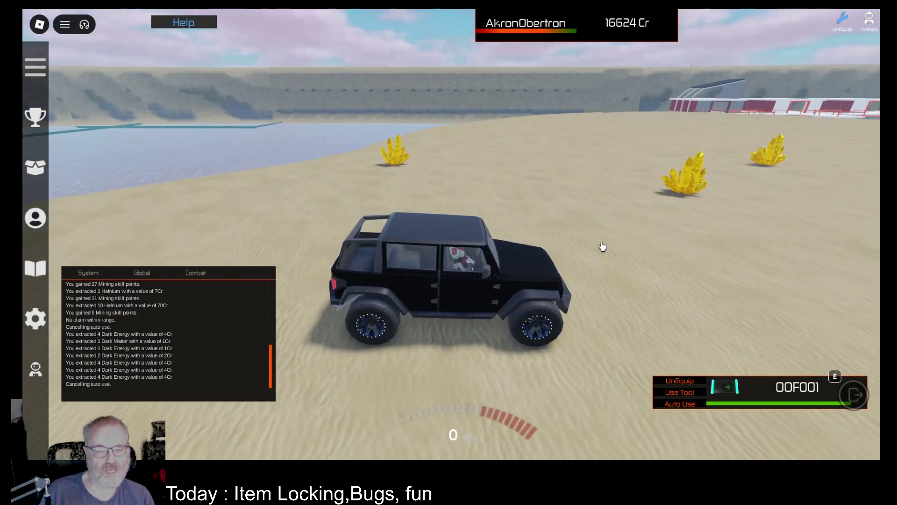
key(Page_Up)
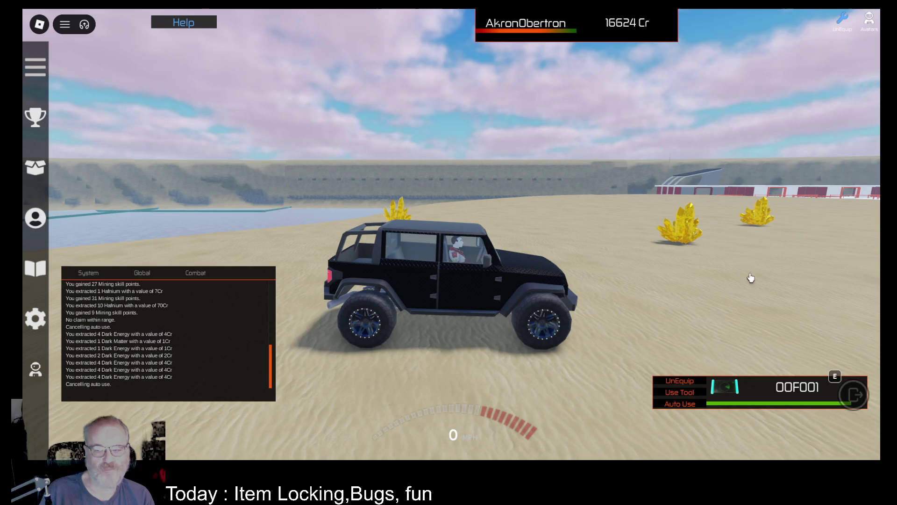
mouse_move(760, 386)
mouse_down()
mouse_move(676, 383)
mouse_move(672, 421)
mouse_up()
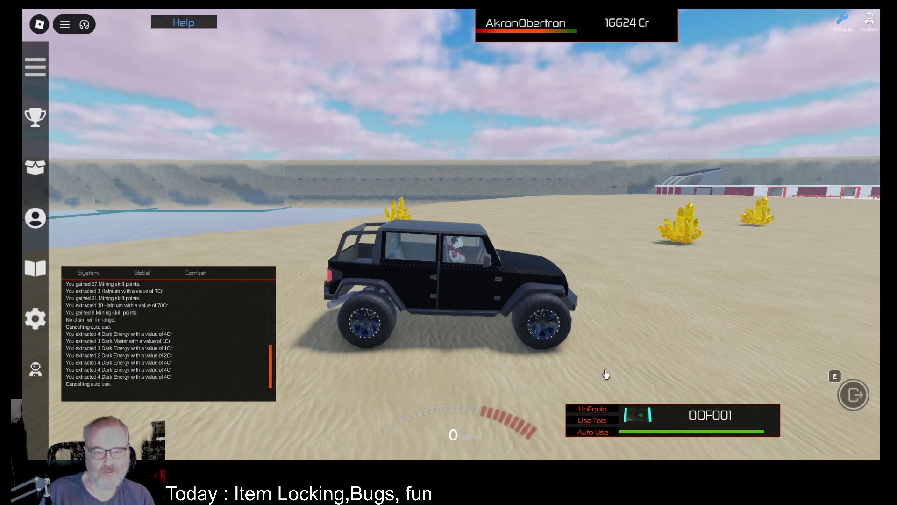
Scan for resources with the OOF001 tool from the jeep, then get out of it
click(598, 423)
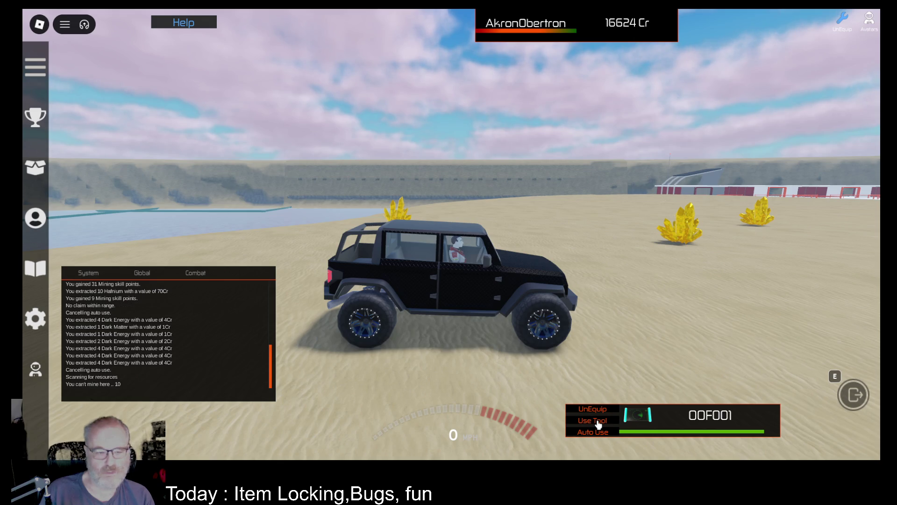
drag(621, 327, 637, 334)
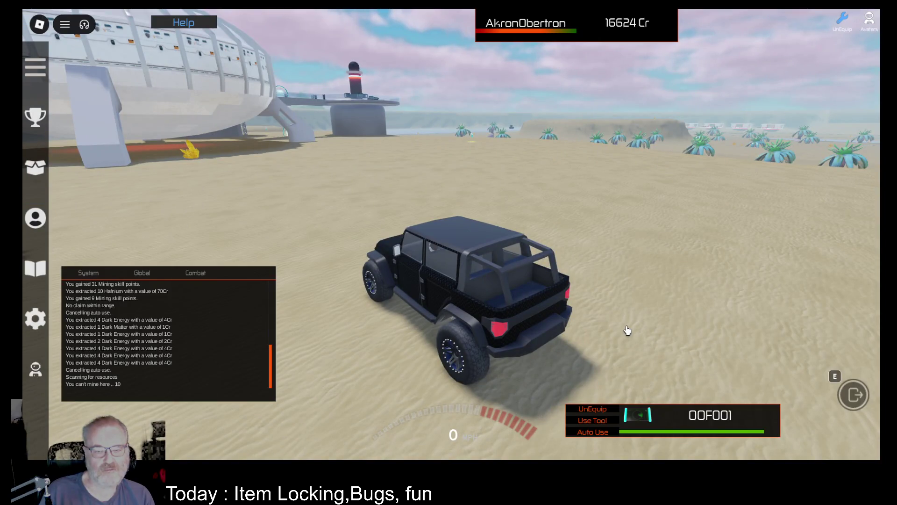
key(e)
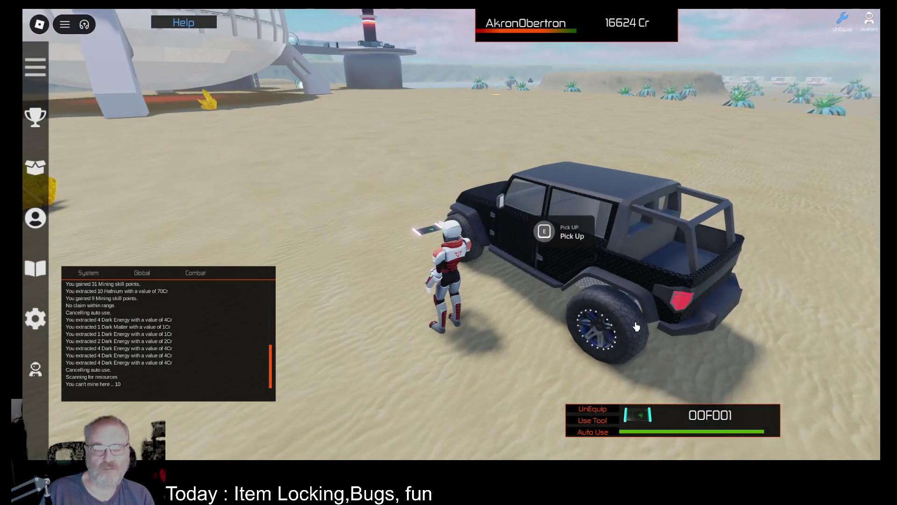
key(w)
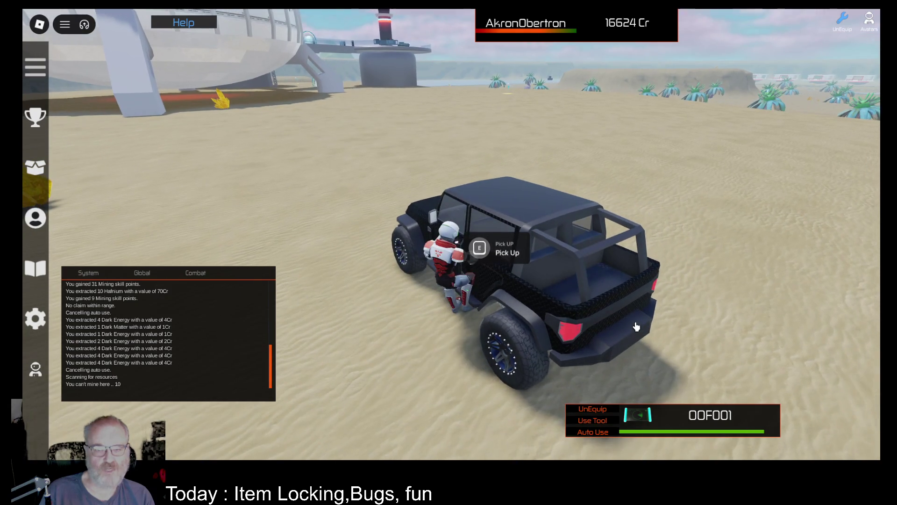
key(s)
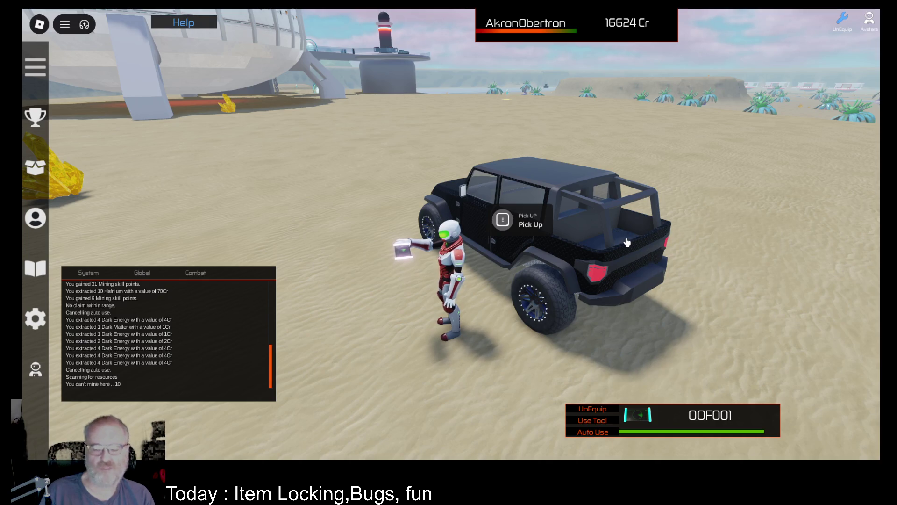
Pick up the jeep and put the held tool away, turning toward the lake and crystals
click(508, 228)
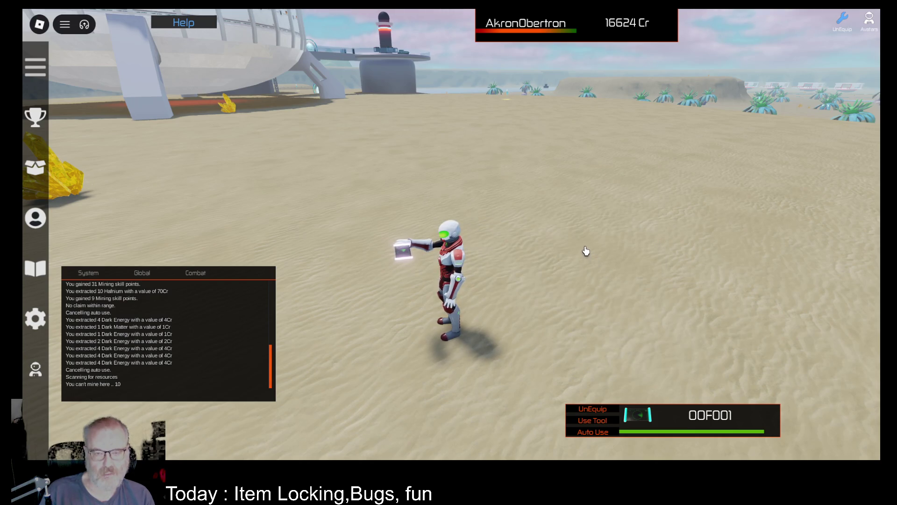
key(Left)
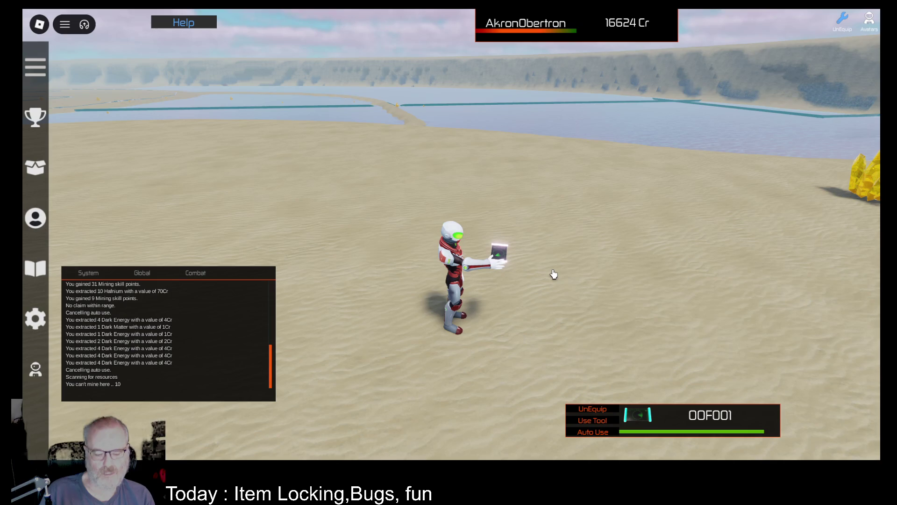
key(1)
key(Left)
scroll(534, 257, down, 3)
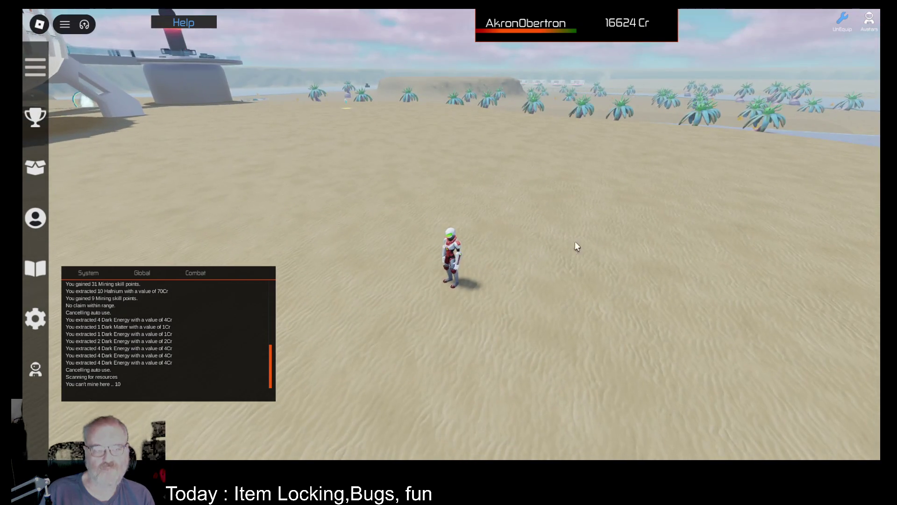
key(Left)
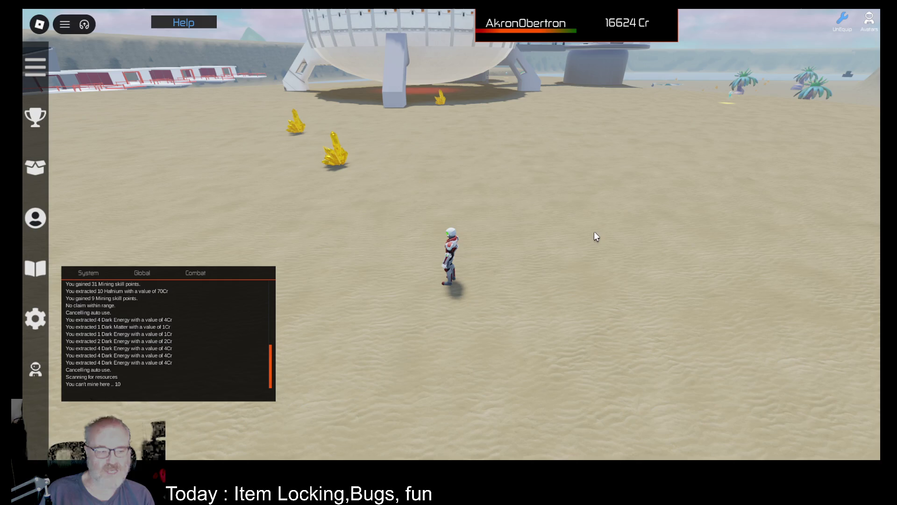
key(Left)
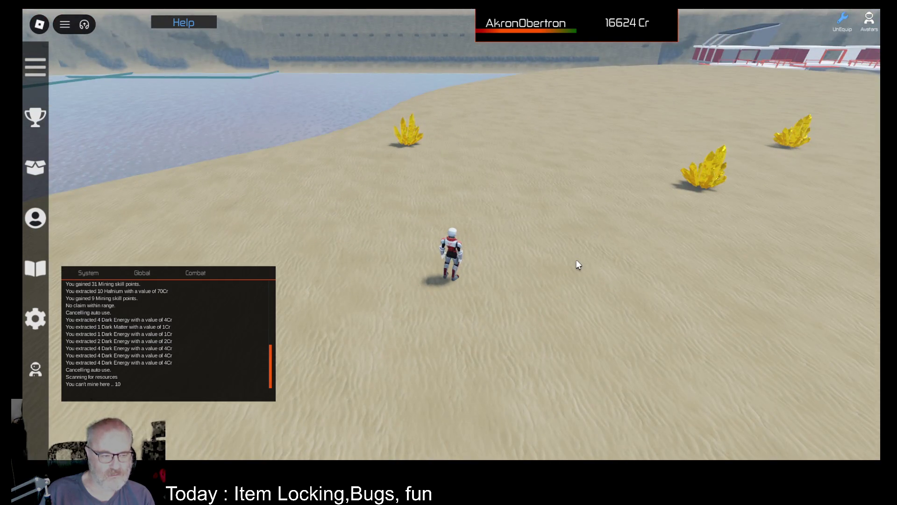
key(s)
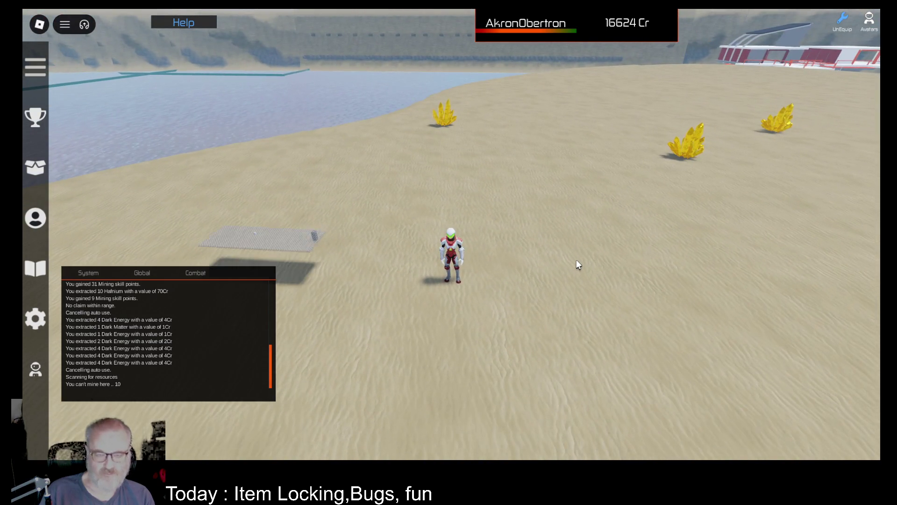
key(Left)
Run the astronaut up to the camouflage jeep to collect it
key(w)
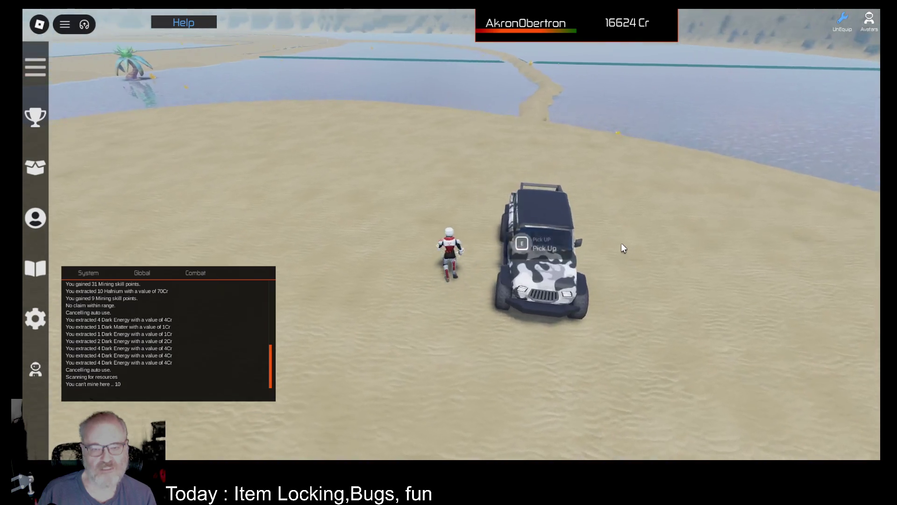
Pick up the parked jeep, then run across the sand to the big yellow crystal by the domed ship
key(e)
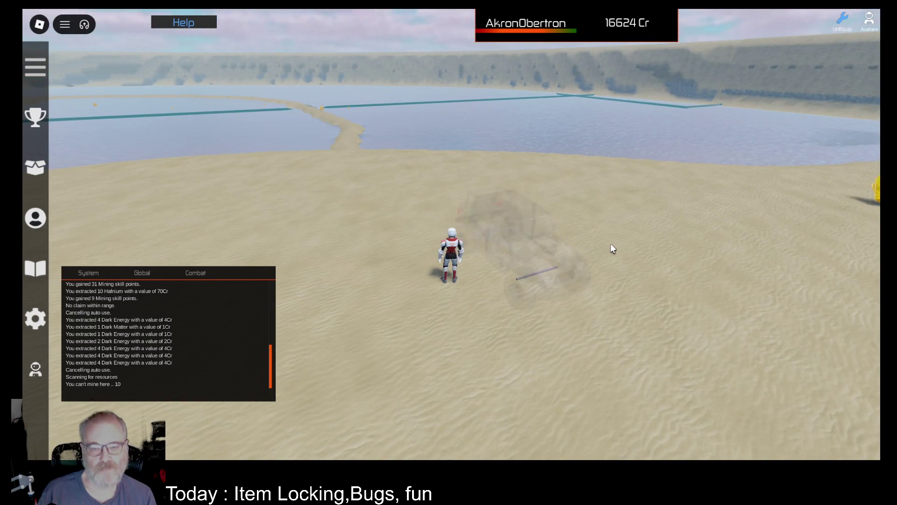
key(w)
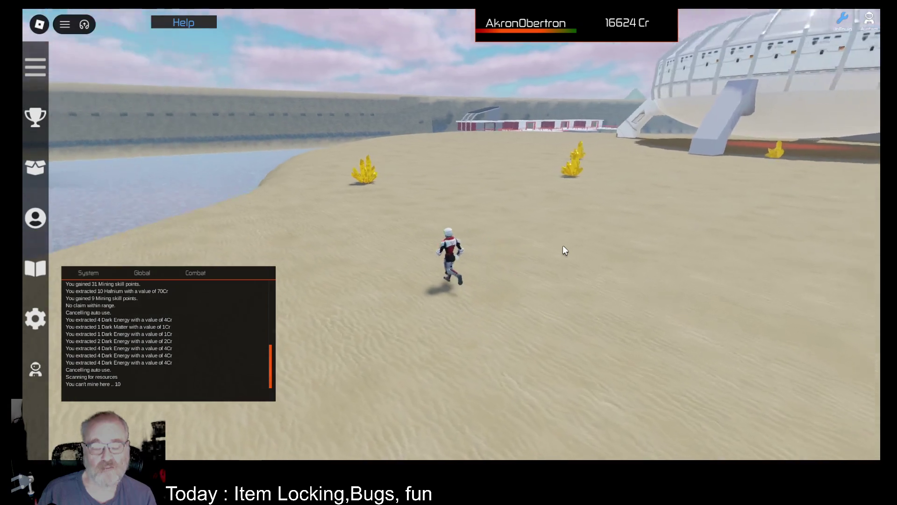
key(d)
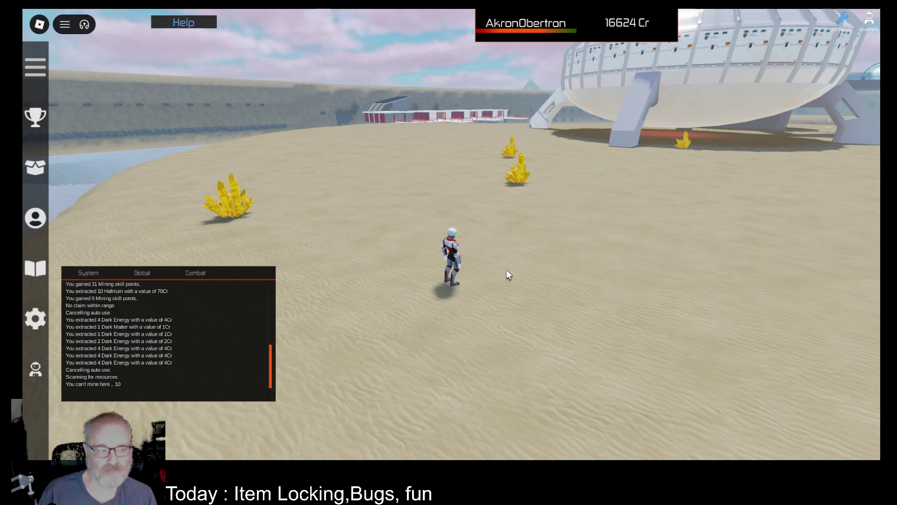
key(Right)
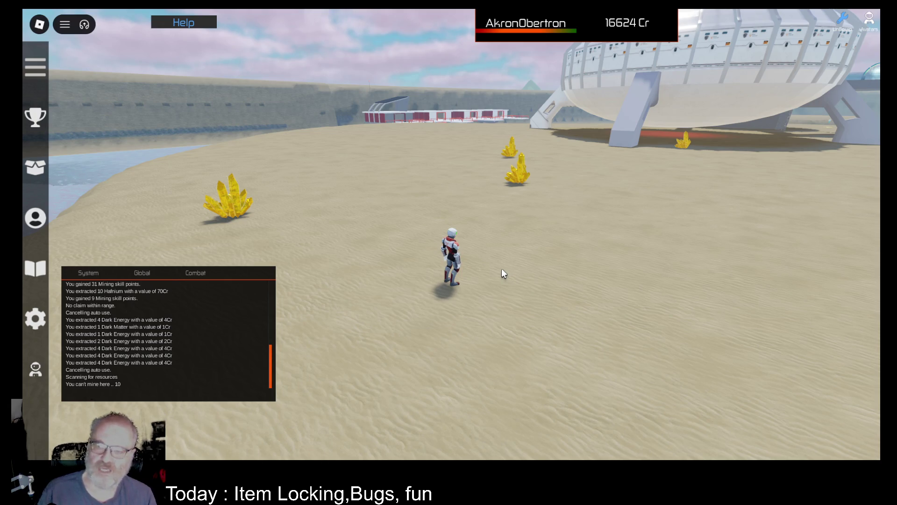
key(w)
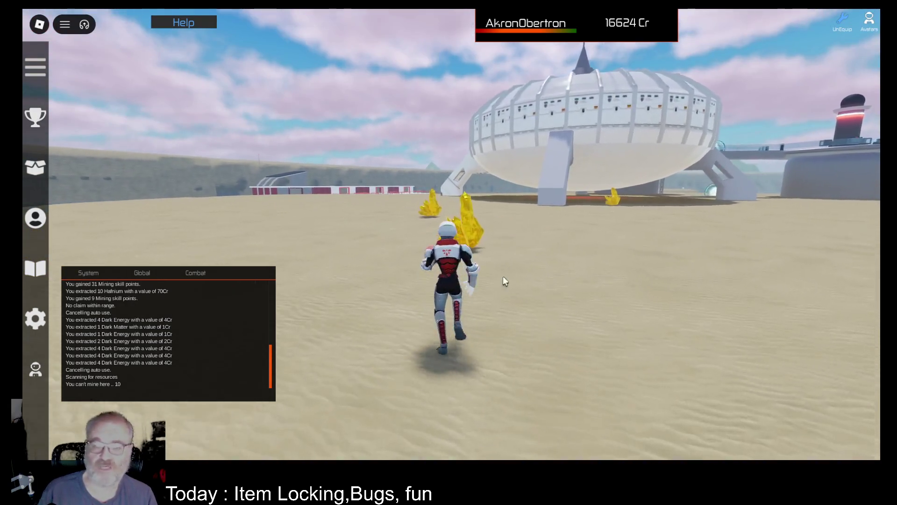
scroll(504, 269, up, 3)
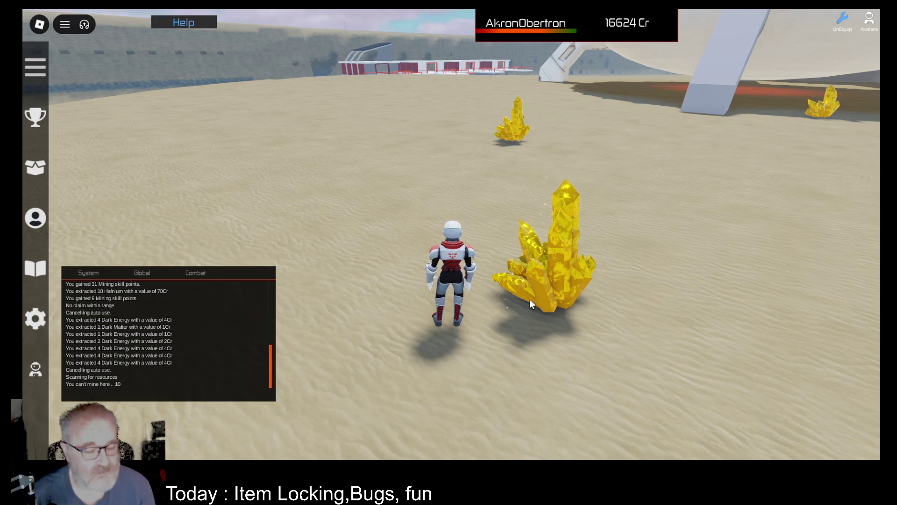
key(a)
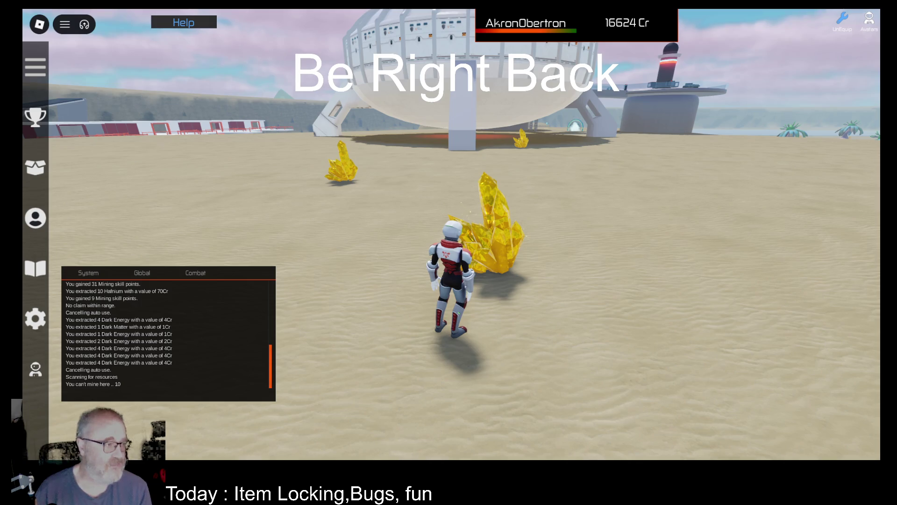
key(i)
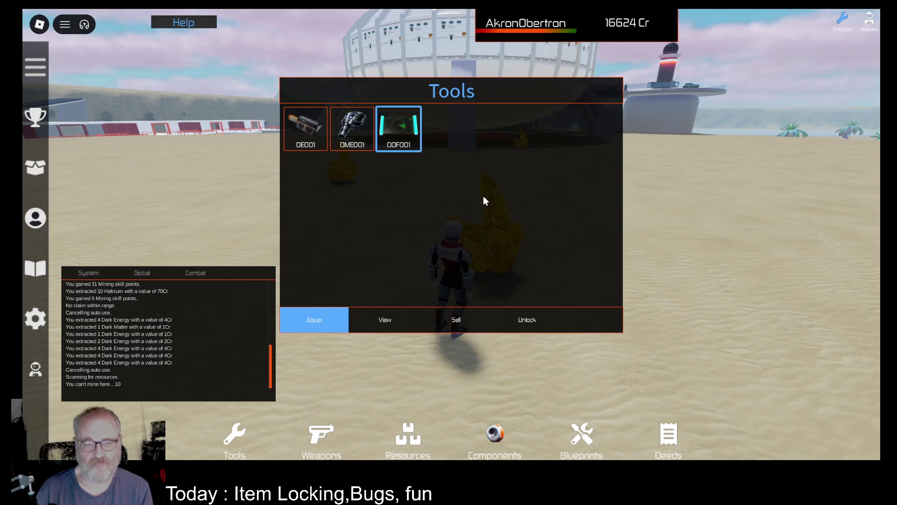
Open detail panels for OOF001 and OME001, move the OME001 panel aside, then close both
key(i)
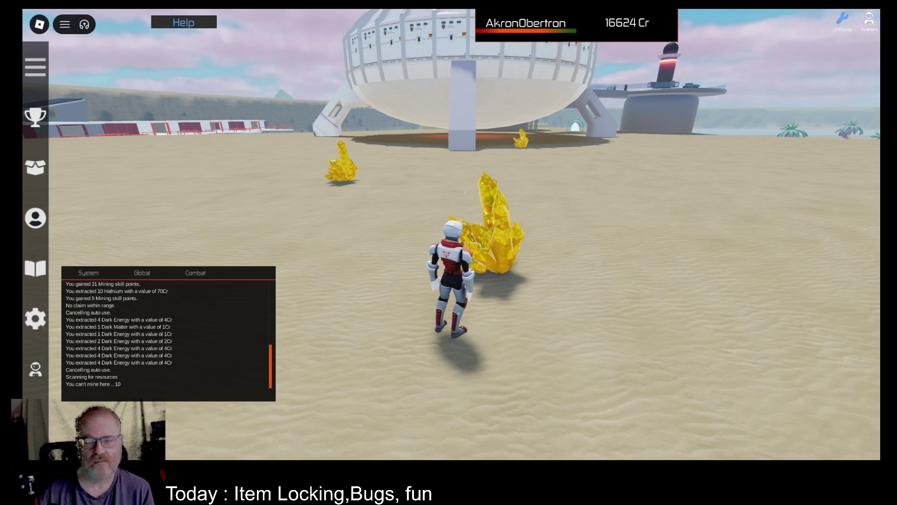
key(i)
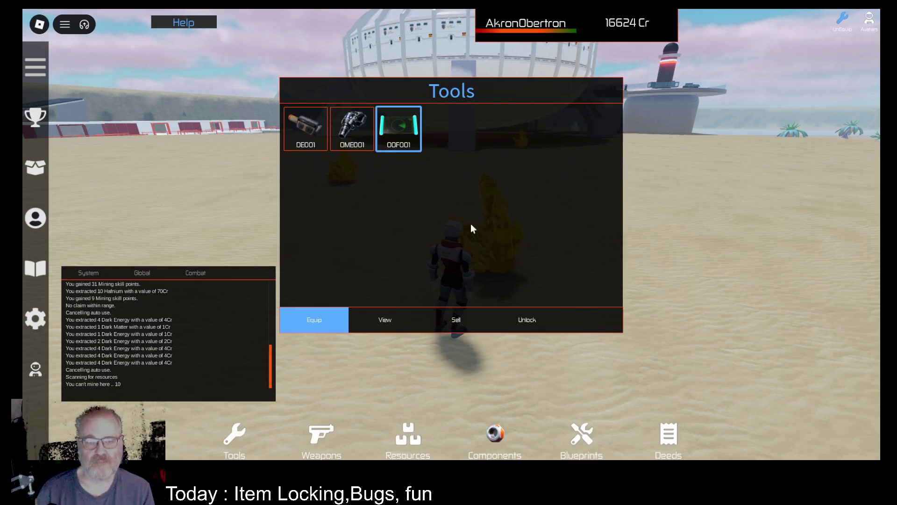
click(406, 316)
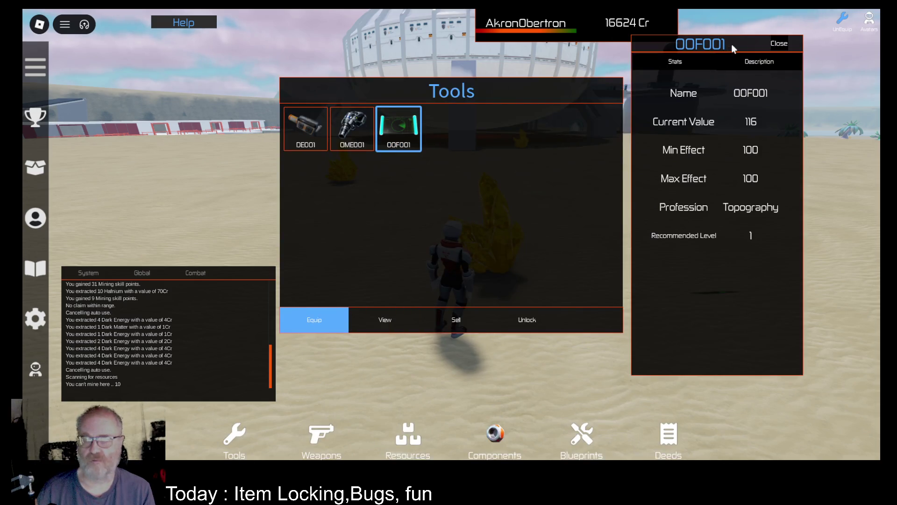
click(353, 123)
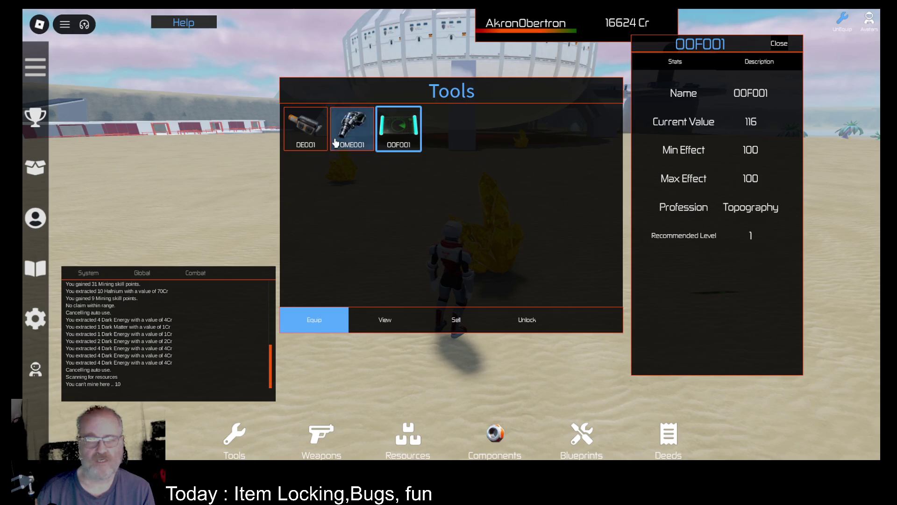
click(385, 322)
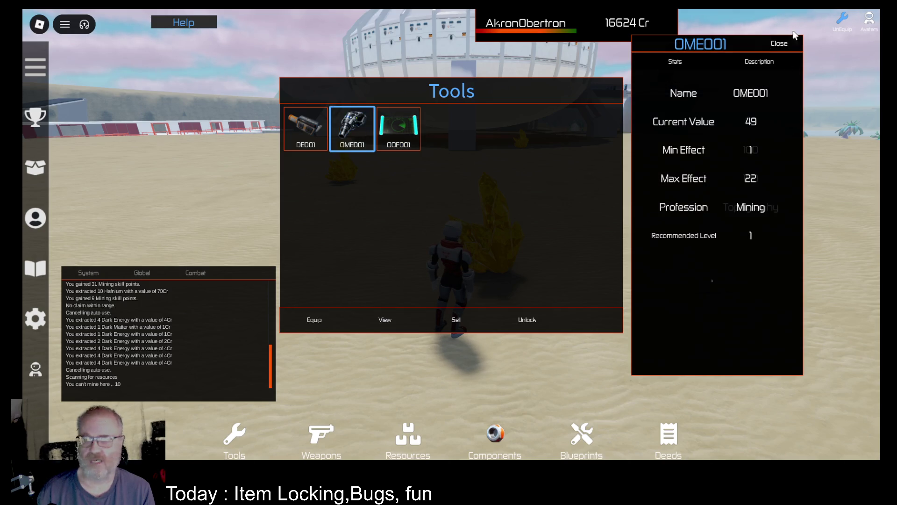
drag(747, 44, 687, 92)
click(779, 79)
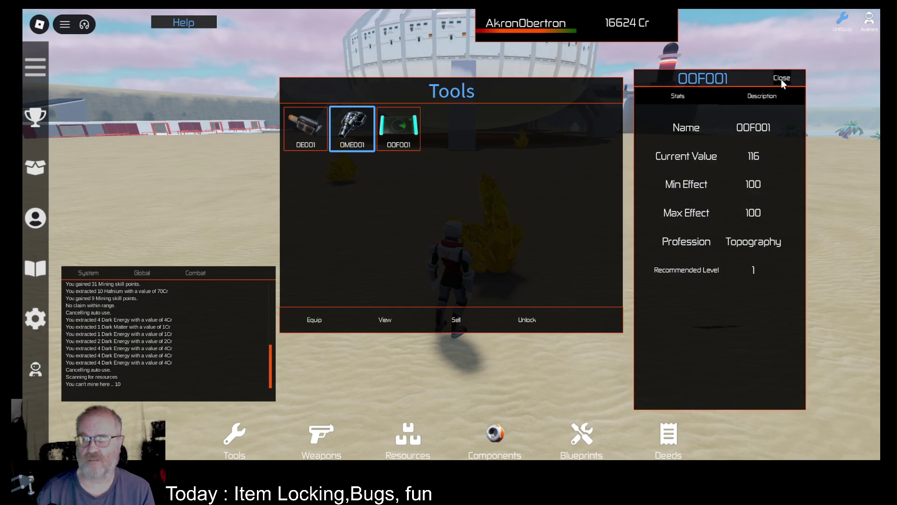
click(781, 81)
Open the OOF001 panel, drag it down and right, then open OME001's panel over it
click(412, 143)
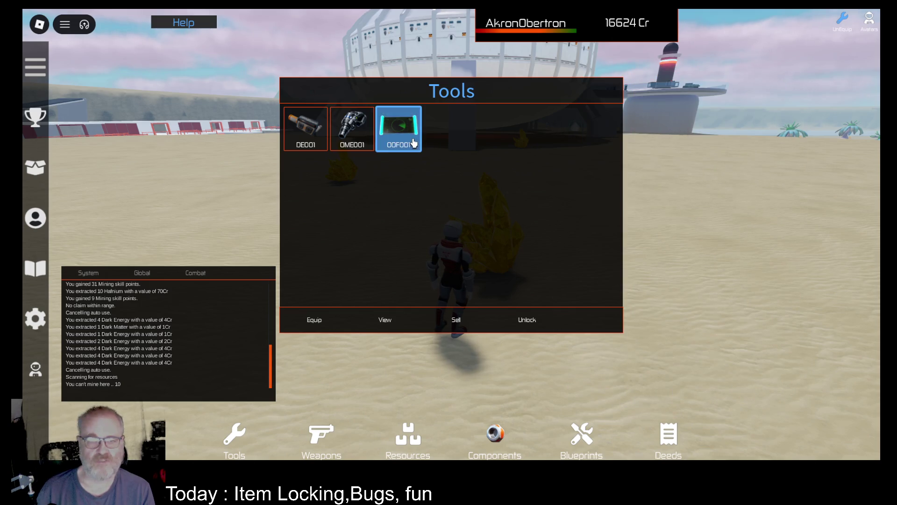
click(390, 321)
mouse_move(755, 36)
mouse_down()
mouse_move(855, 39)
mouse_move(767, 38)
mouse_up()
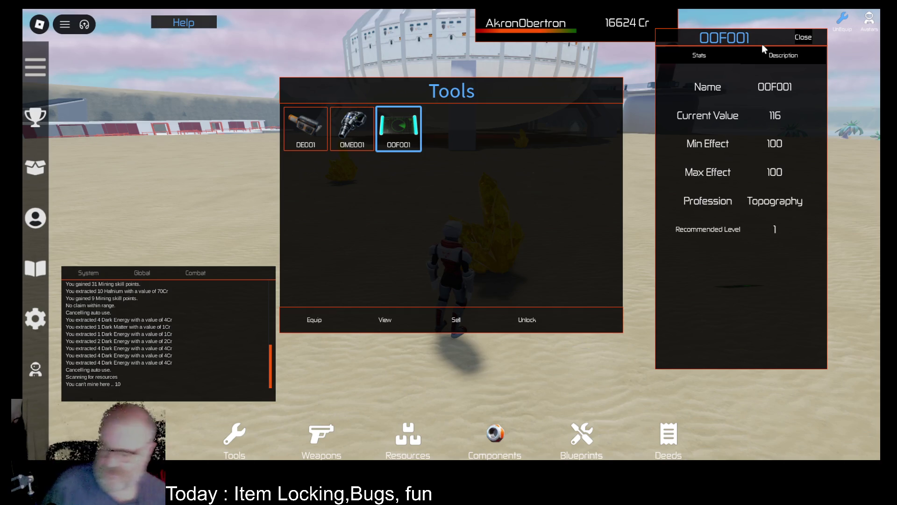
mouse_move(758, 36)
mouse_down()
mouse_move(805, 46)
mouse_move(799, 38)
mouse_move(816, 72)
mouse_move(796, 34)
mouse_move(872, 110)
mouse_move(862, 110)
mouse_up()
click(352, 129)
click(398, 328)
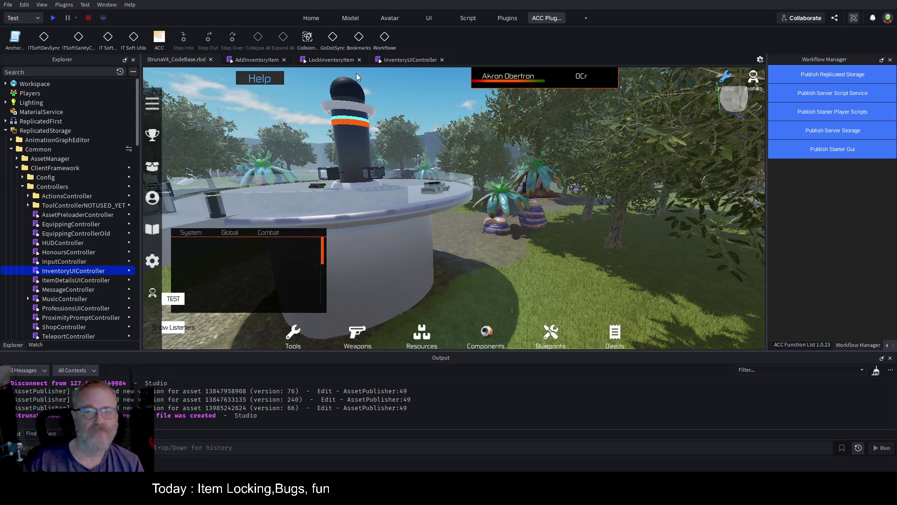
Open the InventoryUIController script and save the place
double_click(73, 273)
click(434, 158)
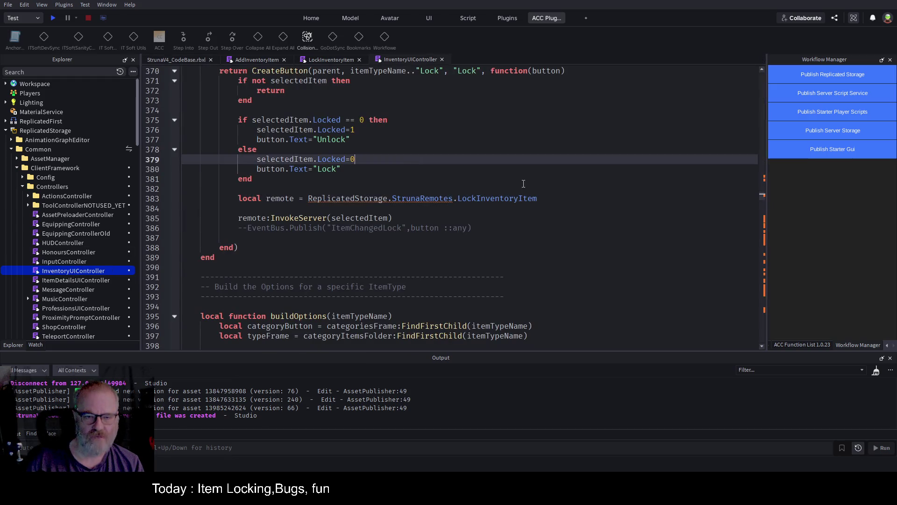
click(643, 208)
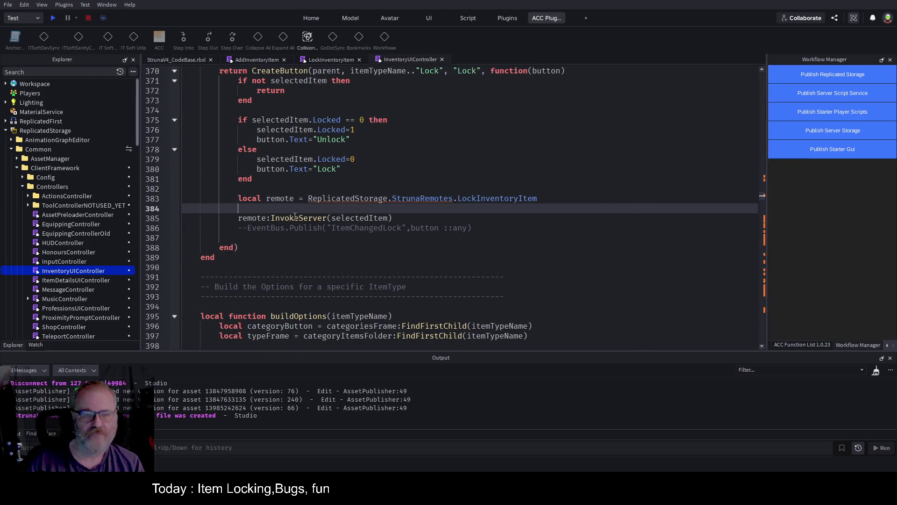
key(ctrl+s)
Add '--TODO: fire remote better via EventBuss' above the local remote line, save, and show the function list
click(565, 196)
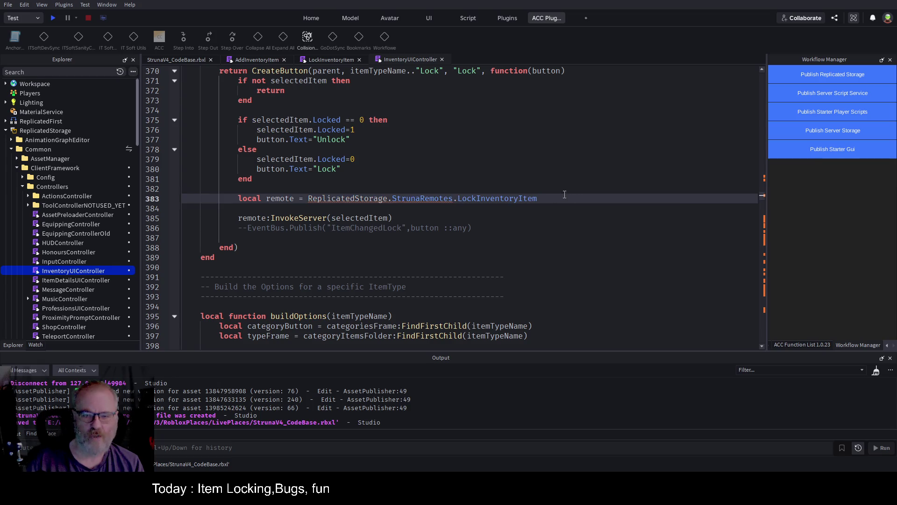
click(276, 188)
key(Return)
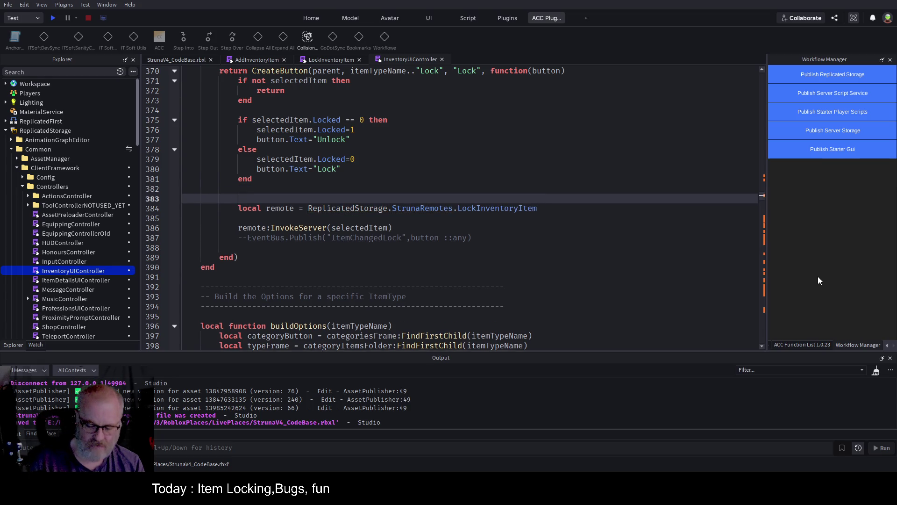
text(--TODO: fire remote)
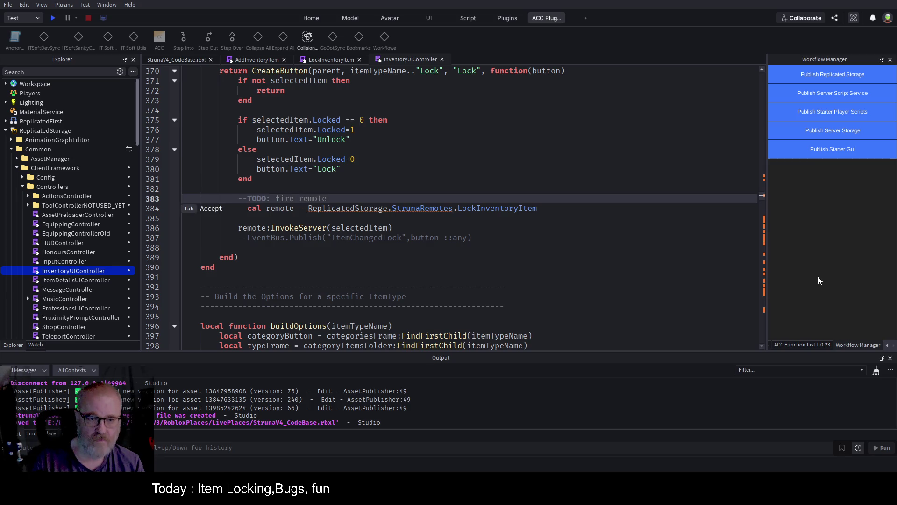
key(Tab)
key(ctrl+s)
text( better)
key(ctrl+s)
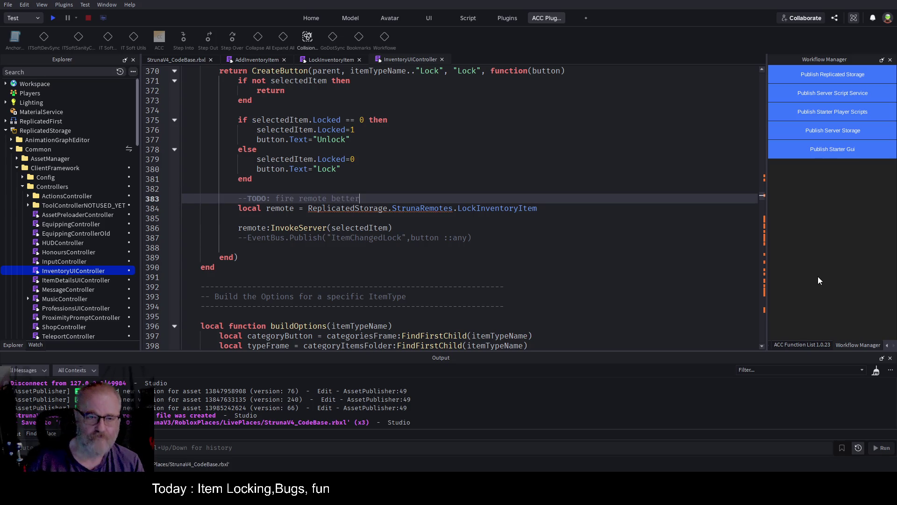
text( via )
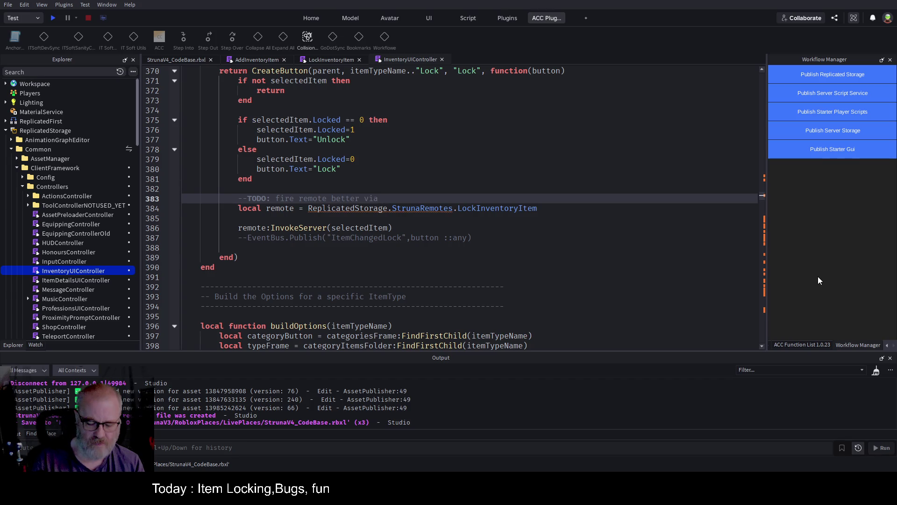
text(Event)
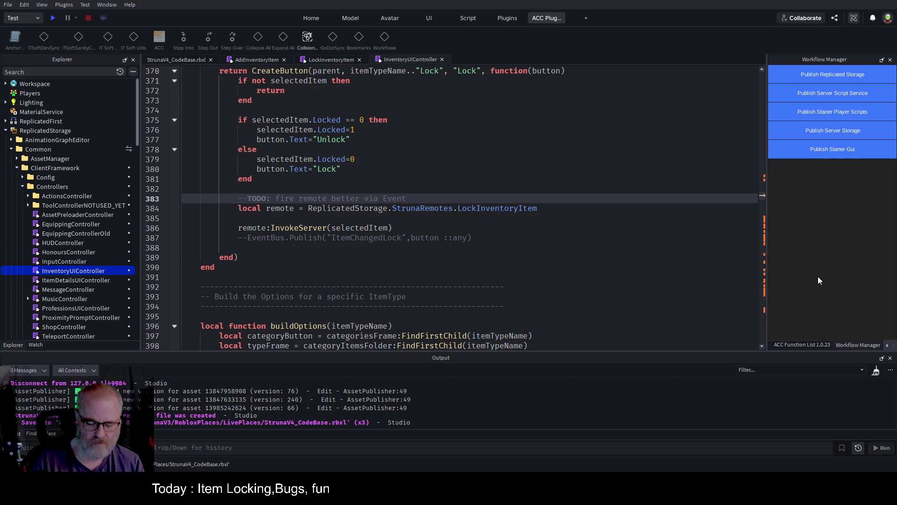
text(Buss)
key(ctrl+s)
click(493, 223)
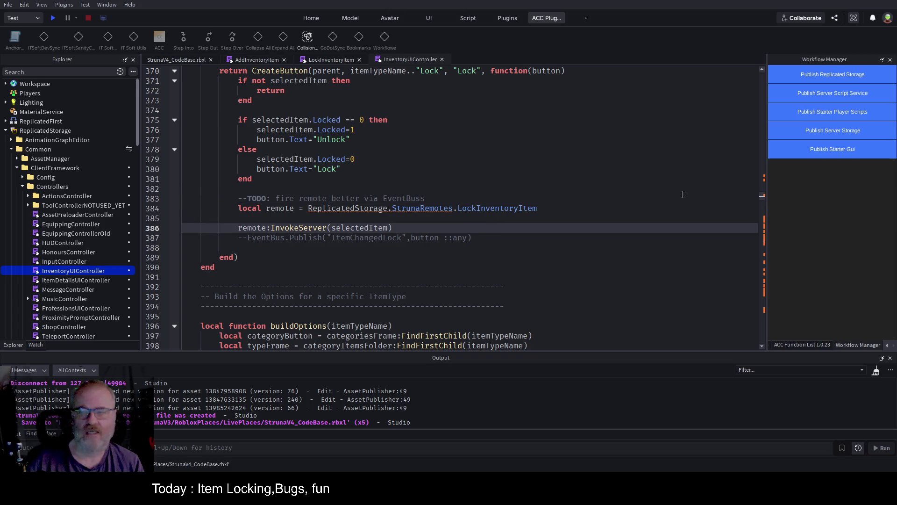
click(812, 345)
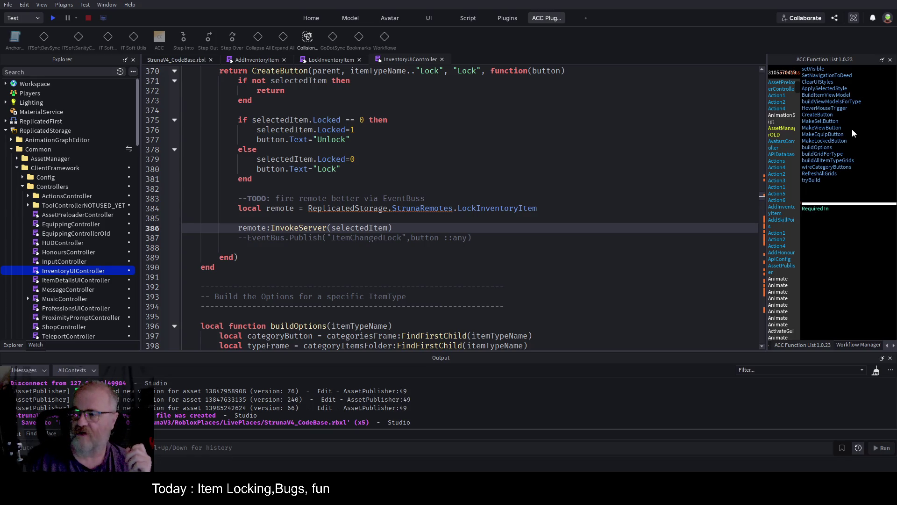
Jump to MakeViewButton and set a breakpoint on the detailsPanel:Render line 336
click(835, 129)
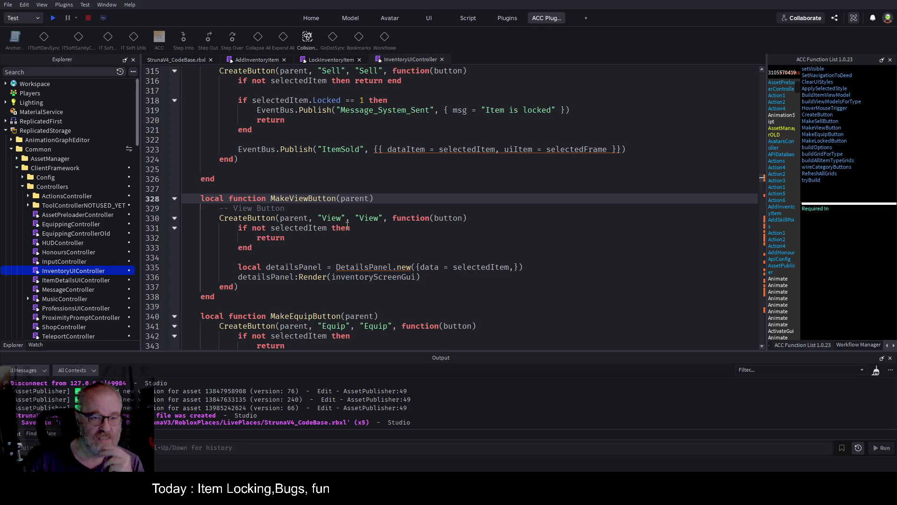
double_click(443, 219)
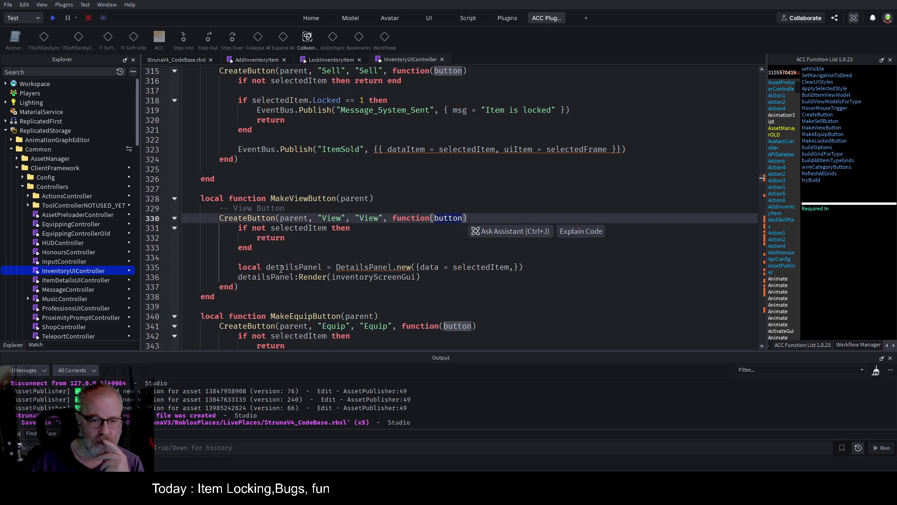
double_click(404, 267)
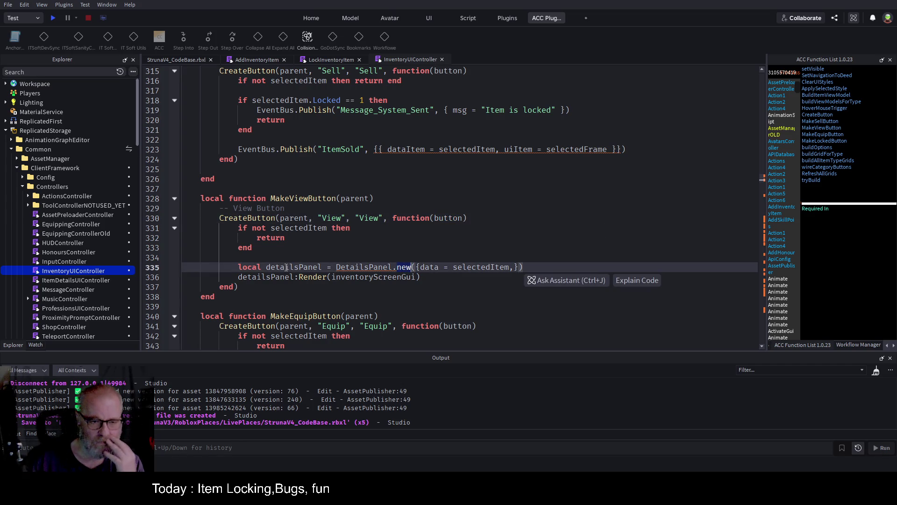
double_click(341, 279)
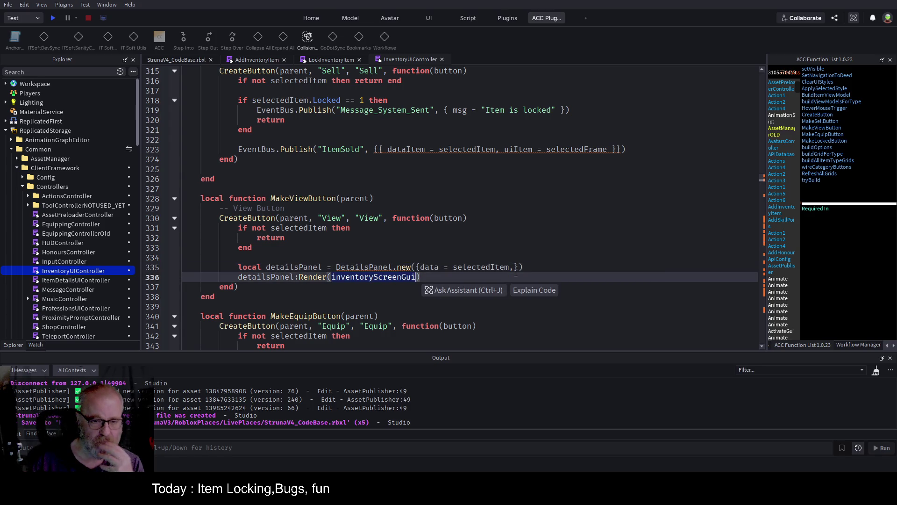
click(165, 277)
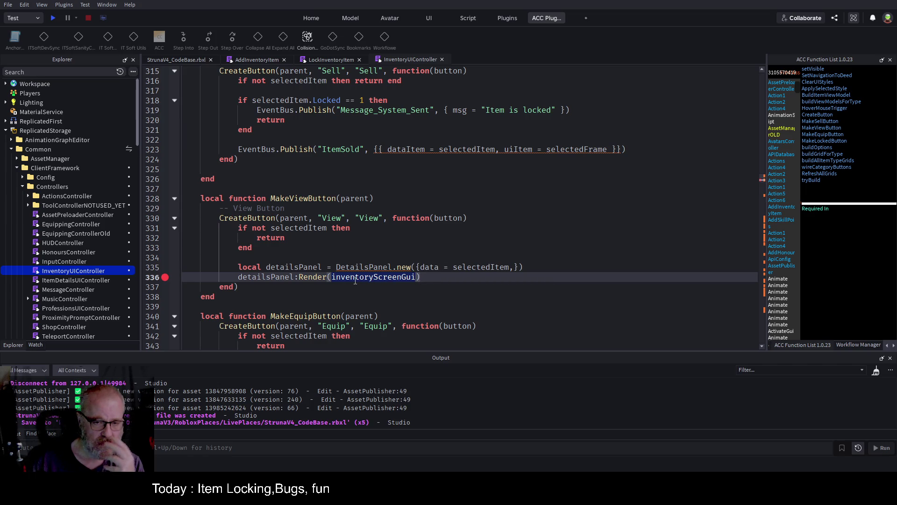
click(317, 278)
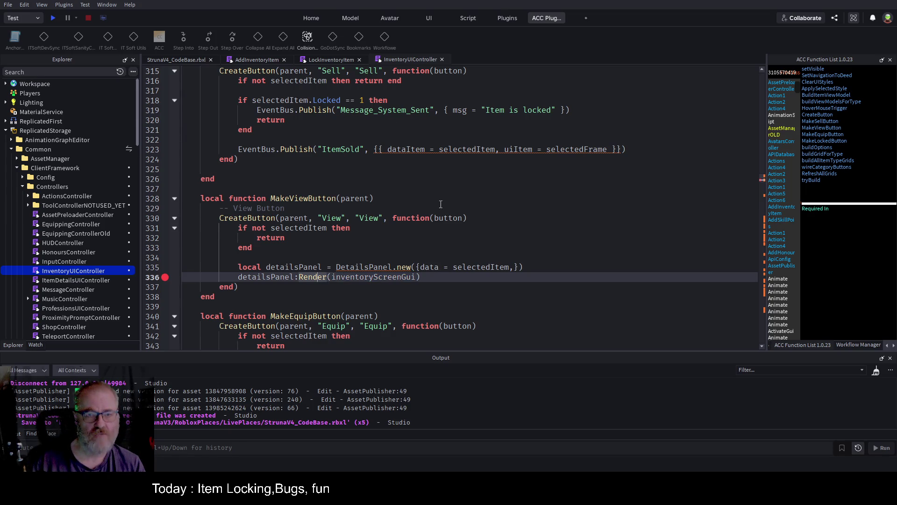
click(433, 241)
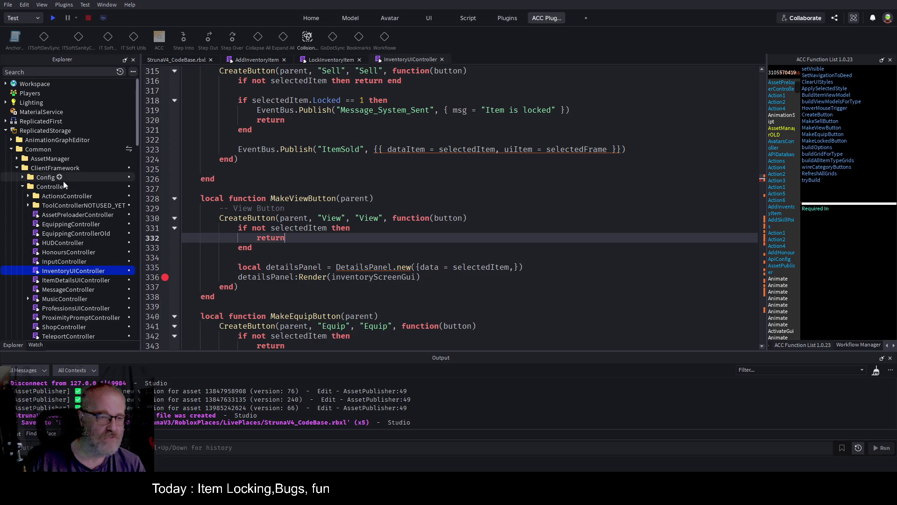
Expand UIComponents and Struna_DataGrid in the Explorer and open the Renderer script
scroll(65, 185, down, 2)
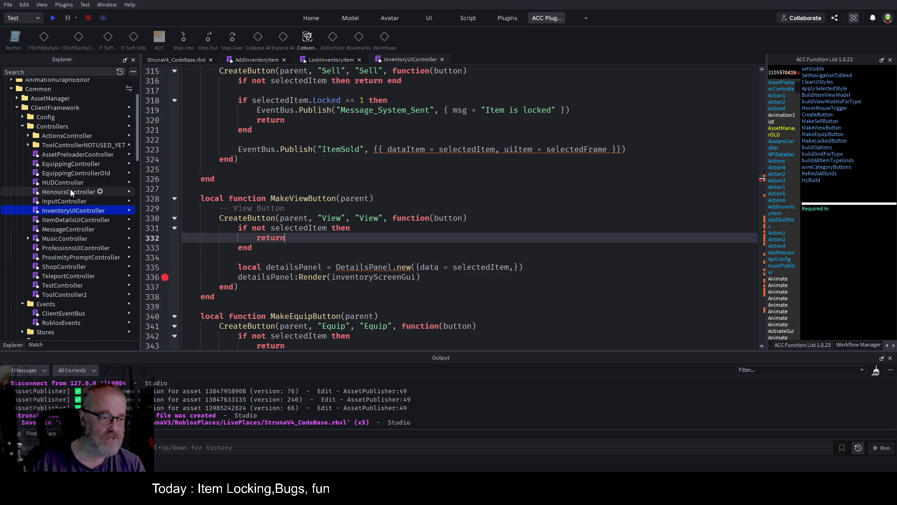
scroll(72, 188, down, 5)
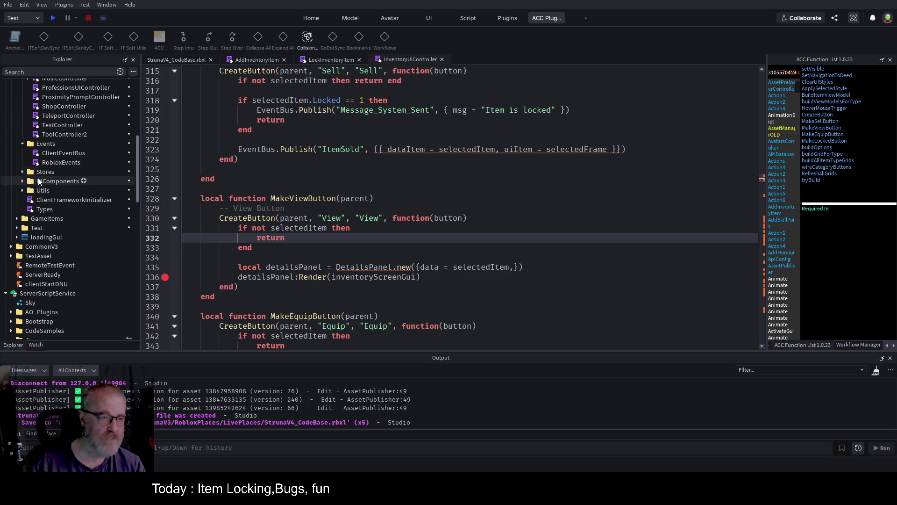
click(22, 181)
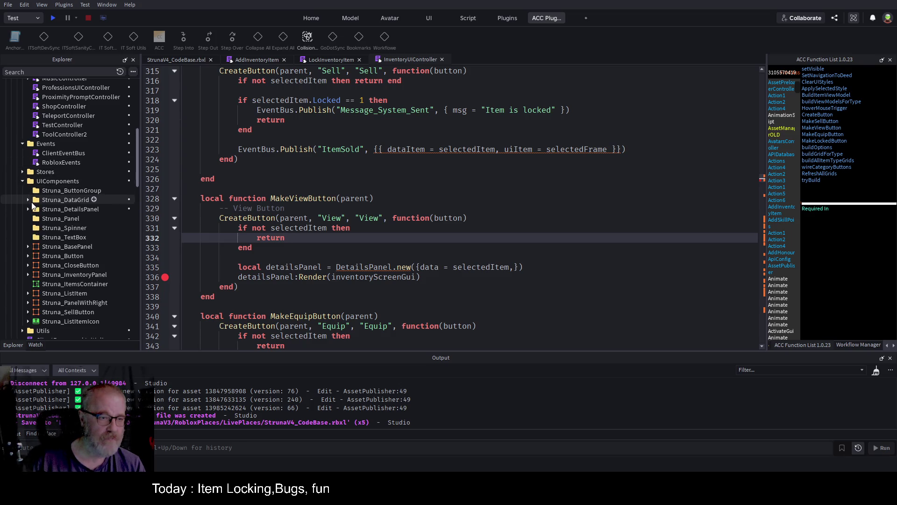
click(28, 200)
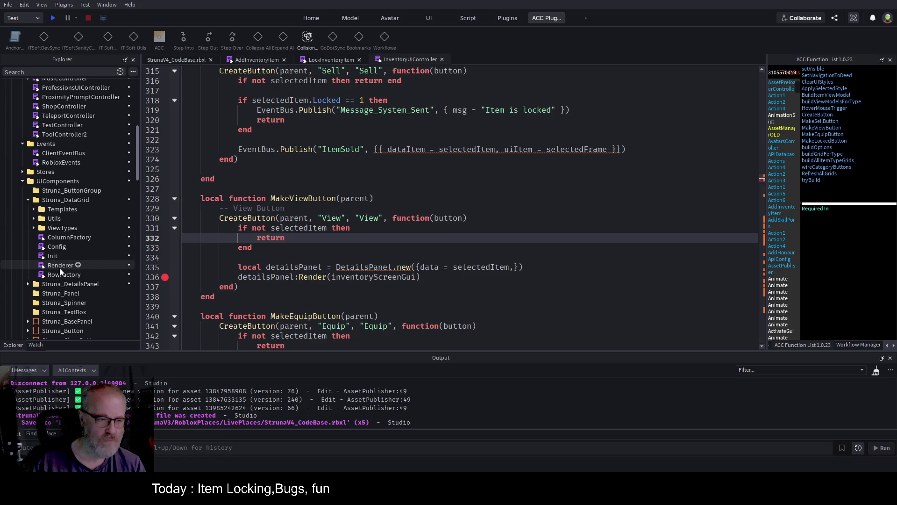
double_click(60, 268)
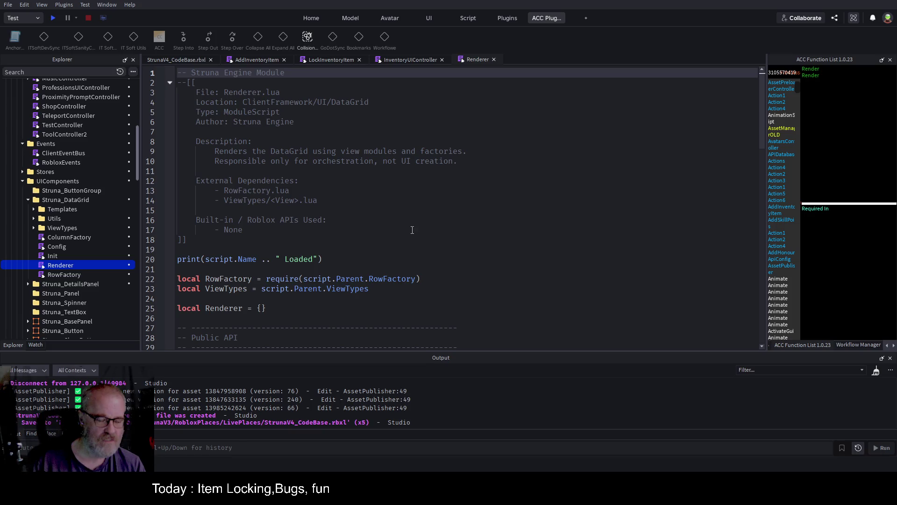
Compare Renderer.Render's config parameter with the Render call on InventoryUIController line 336
scroll(351, 224, down, 10)
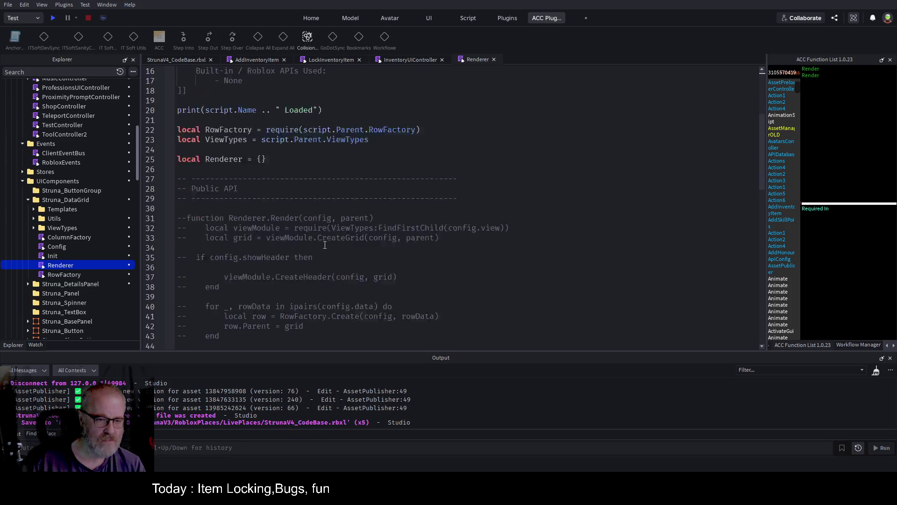
click(322, 198)
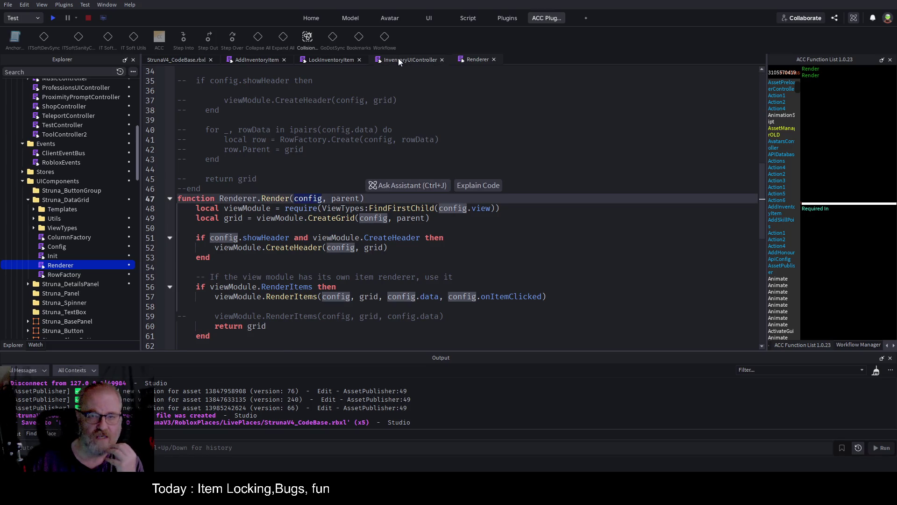
click(398, 59)
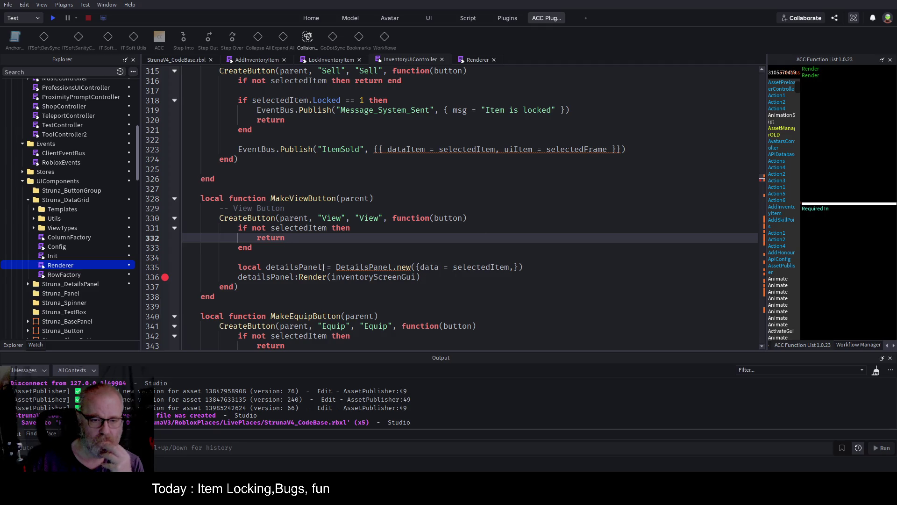
double_click(379, 279)
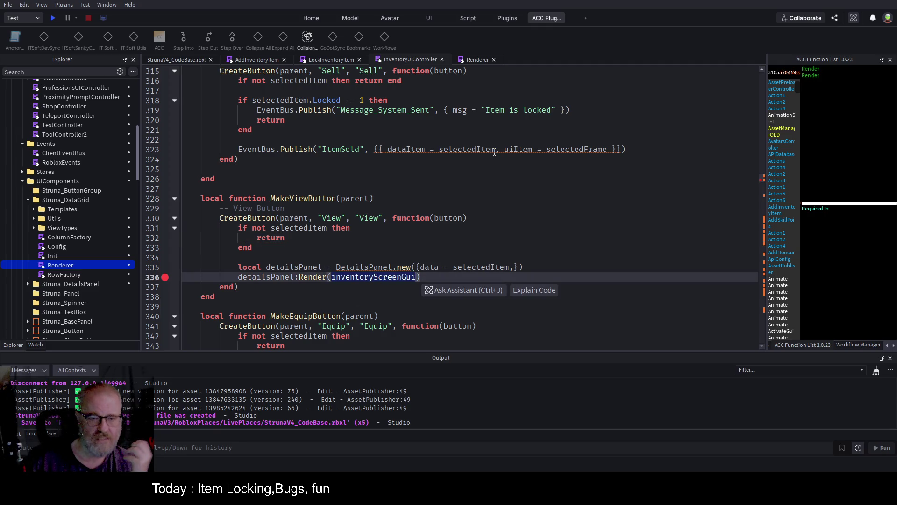
click(475, 61)
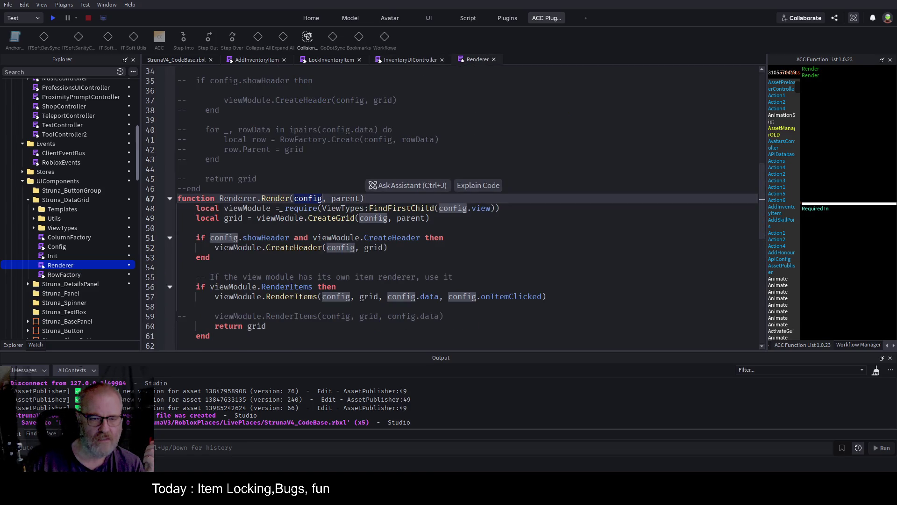
click(260, 201)
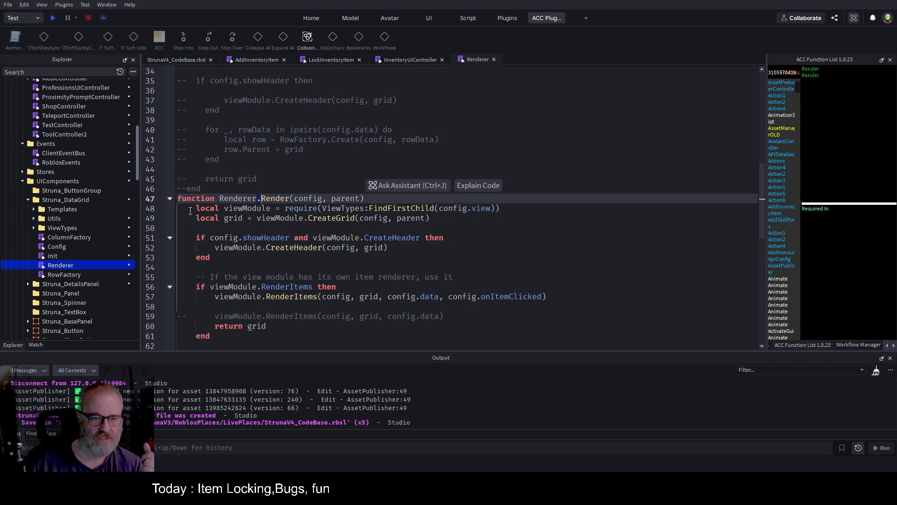
Scroll through the Renderer code and open the DataGrid Init module
scroll(265, 238, down, 6)
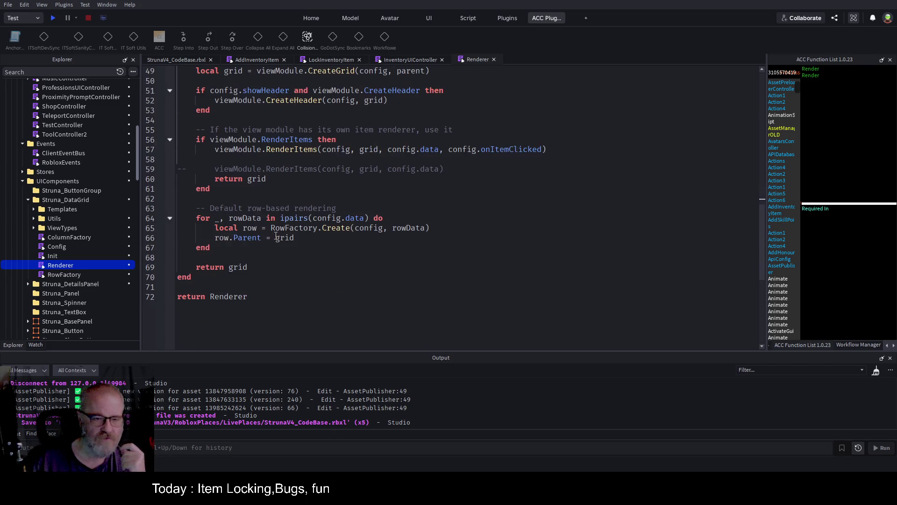
scroll(276, 234, up, 5)
scroll(276, 234, up, 8)
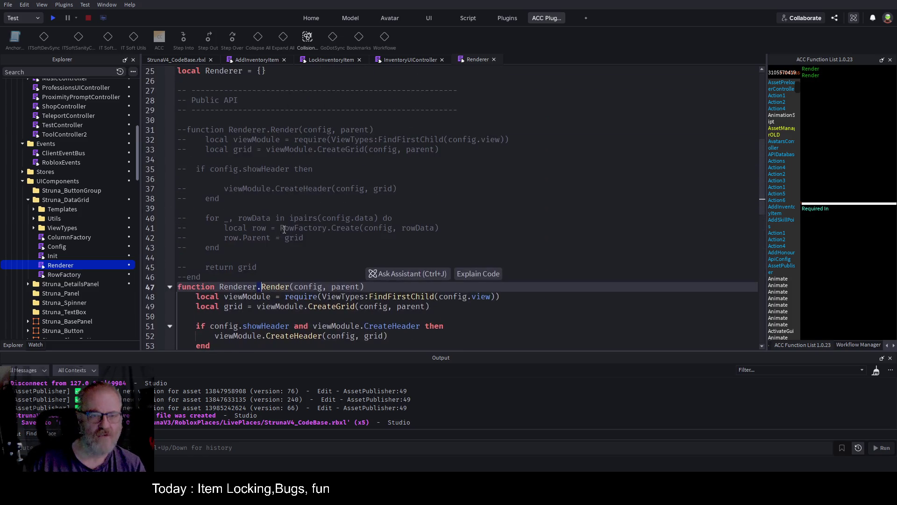
scroll(286, 229, up, 4)
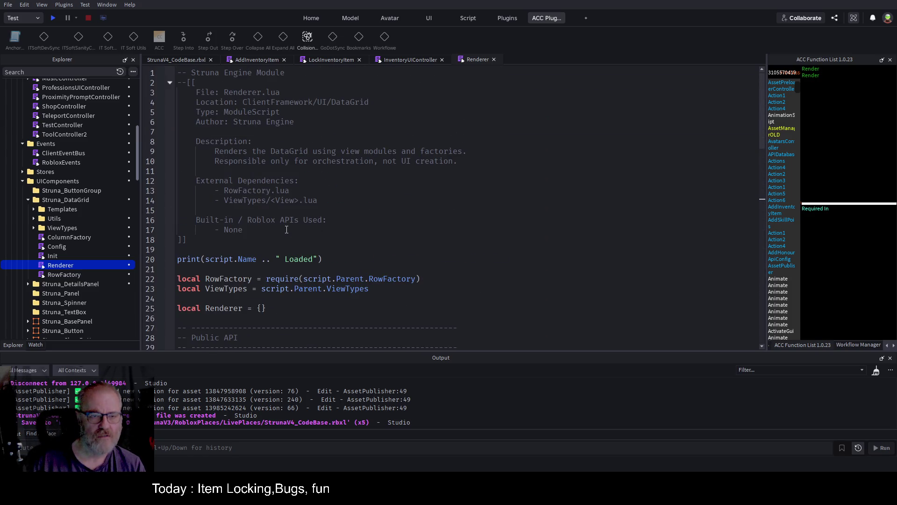
scroll(286, 229, down, 5)
double_click(55, 255)
scroll(356, 169, down, 7)
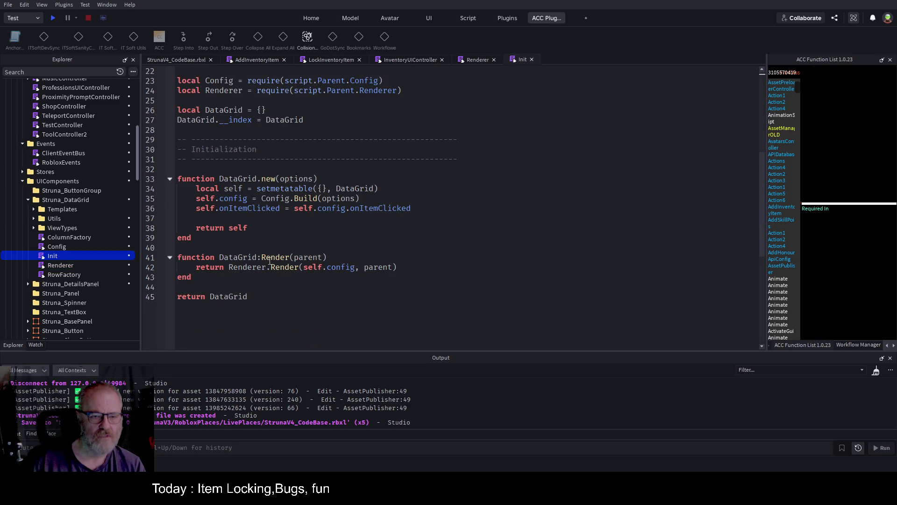
Examine DataGrid:Render in Init, checking how self.config and the parent argument are passed
click(260, 257)
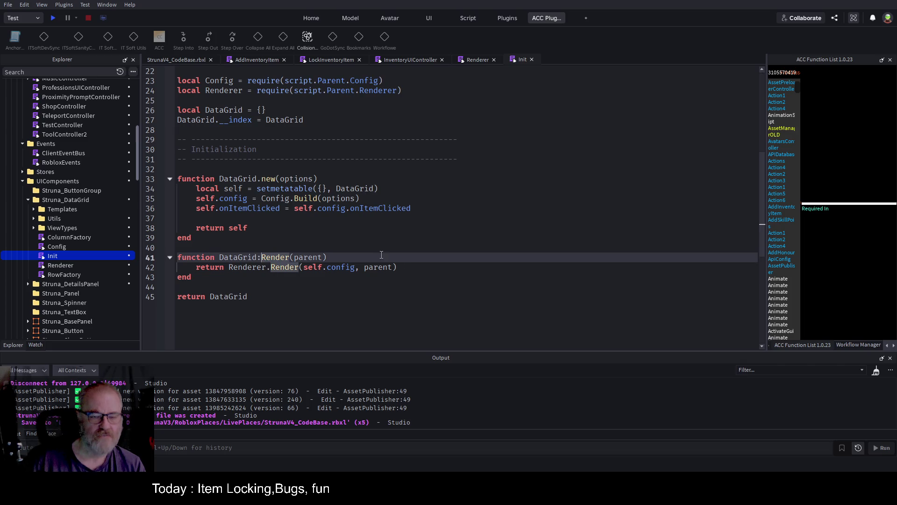
click(346, 267)
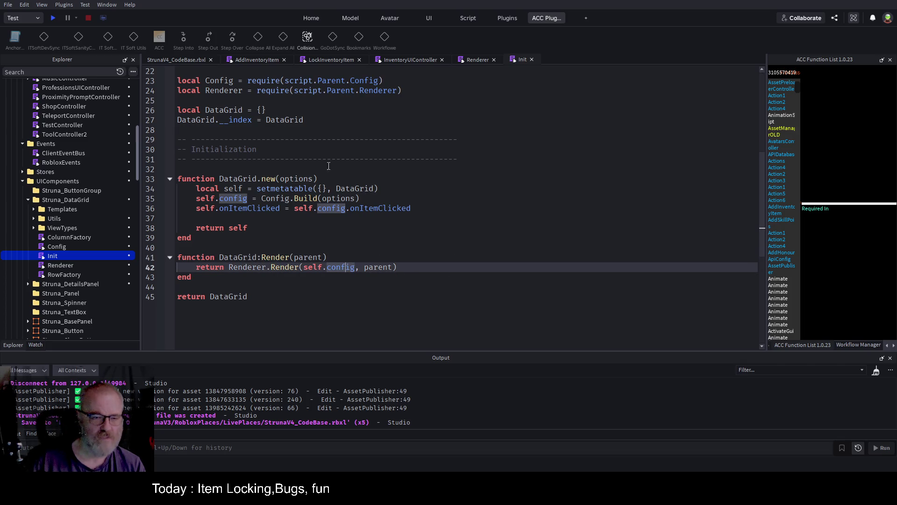
click(376, 267)
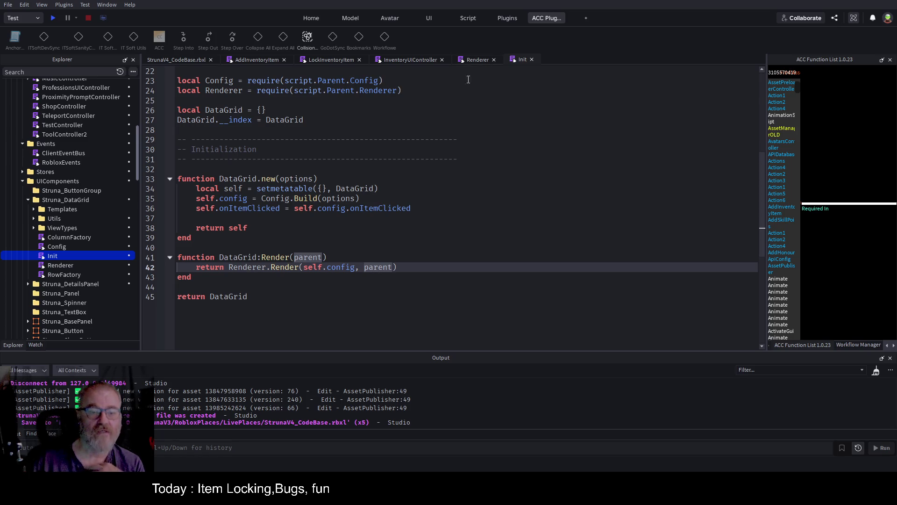
click(479, 60)
In InventoryUIController, prefix the line 336 Render call with 'local result =' and save
click(402, 60)
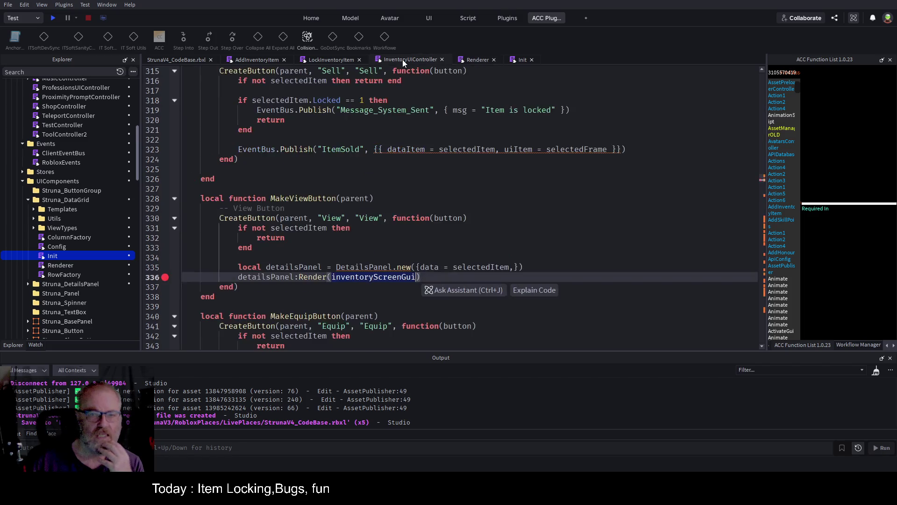
click(236, 277)
text(local result =)
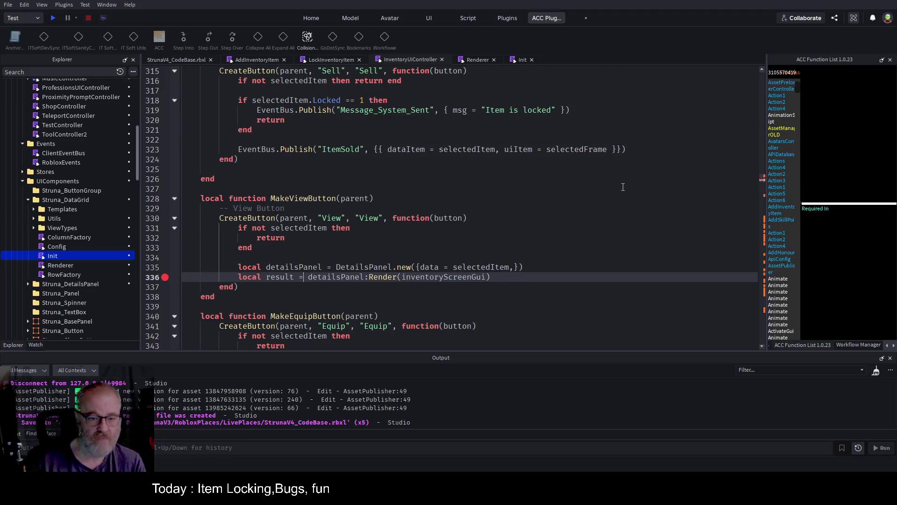
key(ctrl+s)
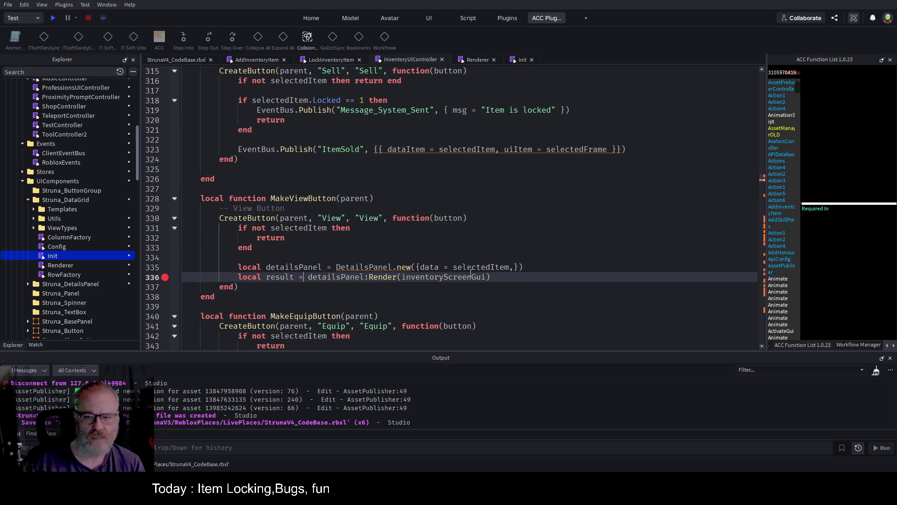
click(508, 277)
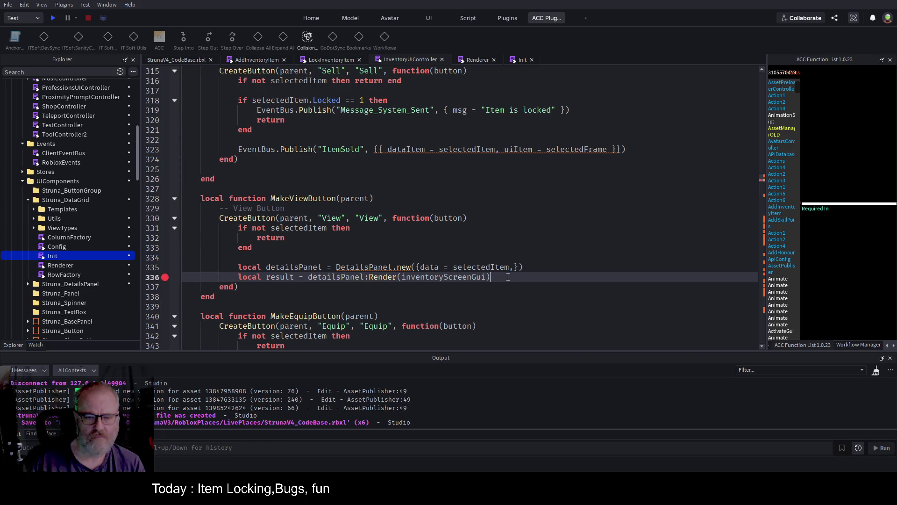
Review the Renderer's Render function, highlighting every use of grid
click(469, 60)
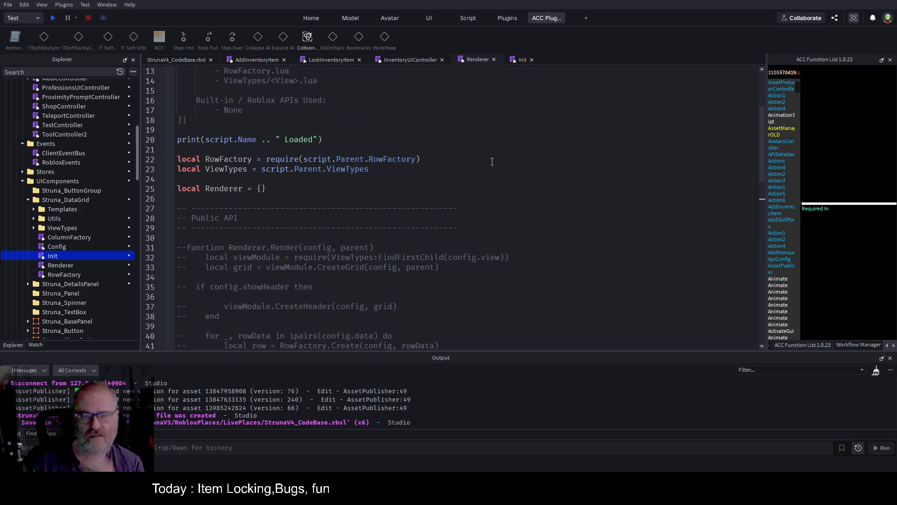
scroll(388, 204, down, 7)
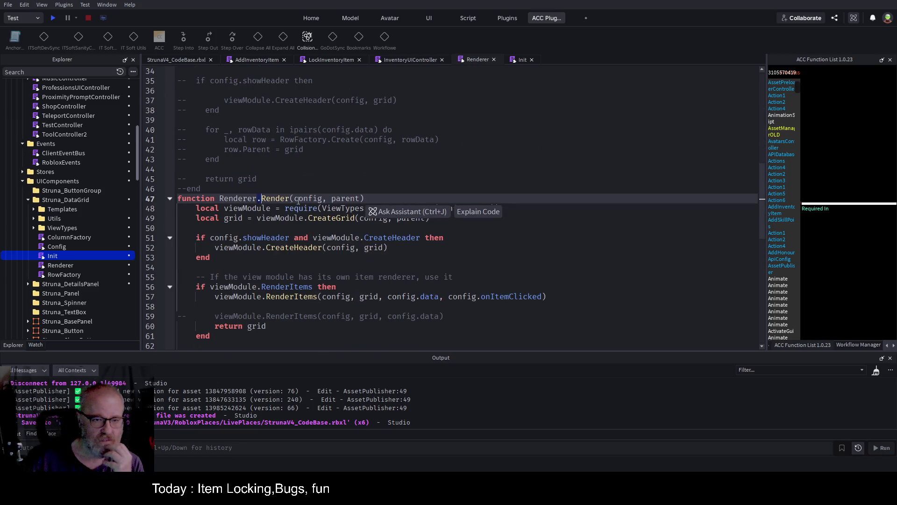
click(539, 247)
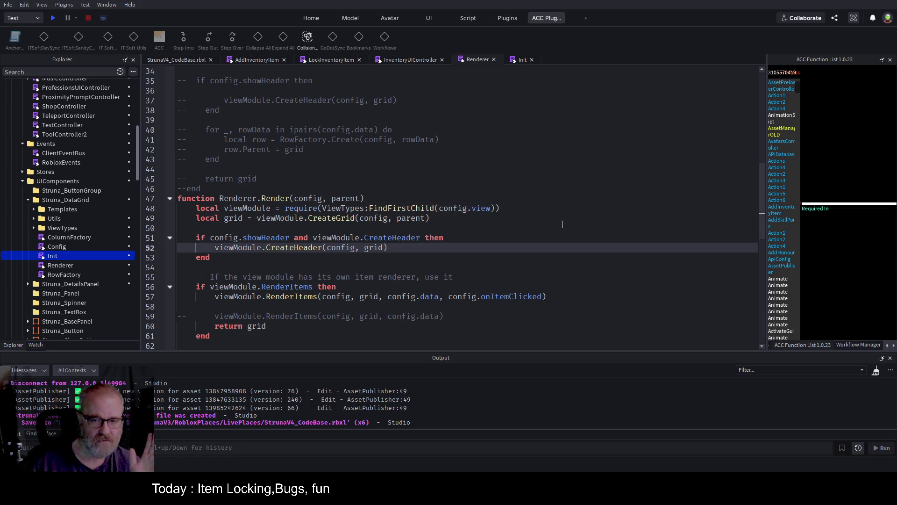
scroll(529, 230, down, 4)
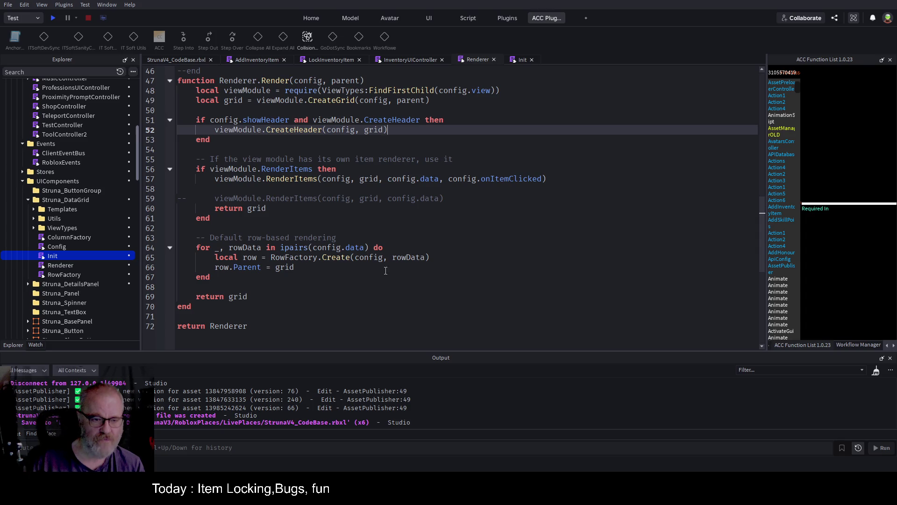
double_click(247, 296)
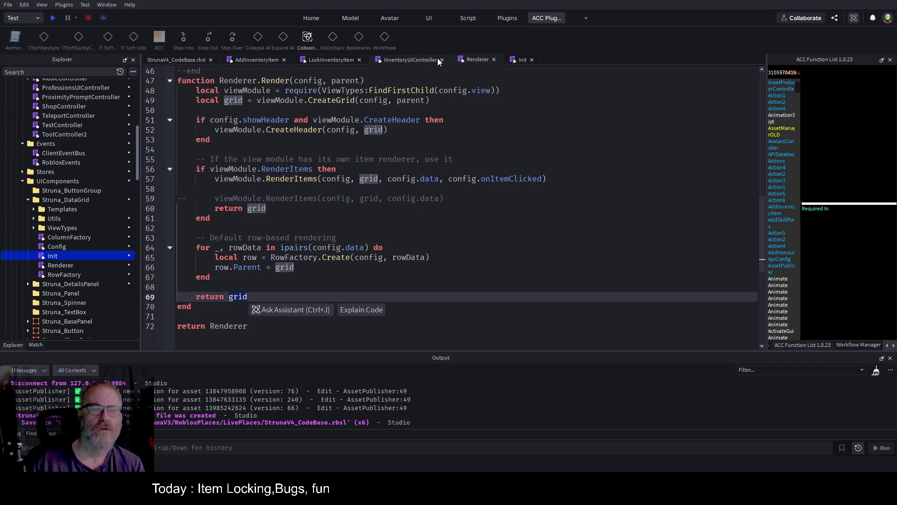
click(421, 59)
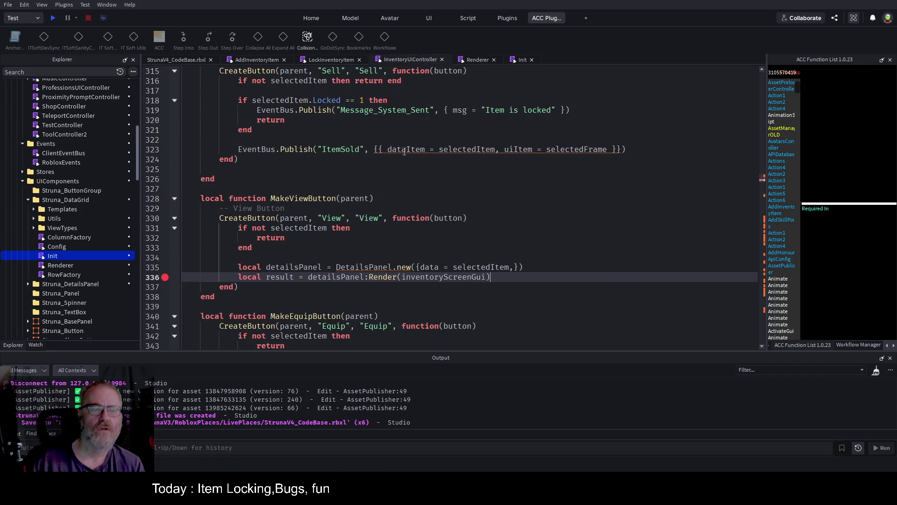
Highlight the uses of detailsPanel on line 335, then start a play test
double_click(300, 267)
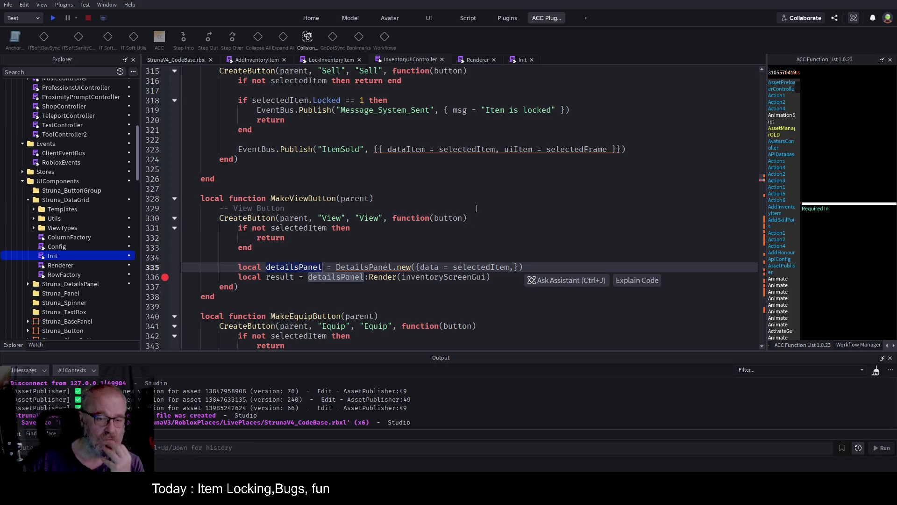
click(537, 265)
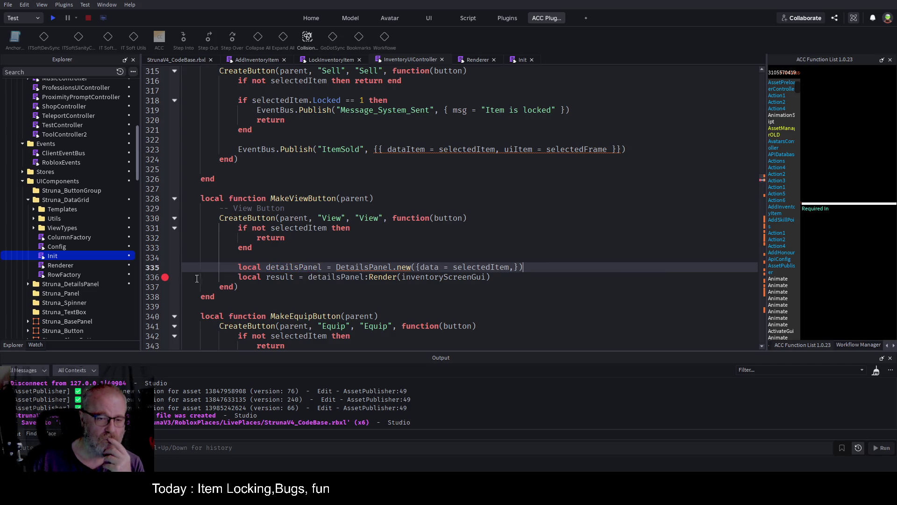
click(58, 17)
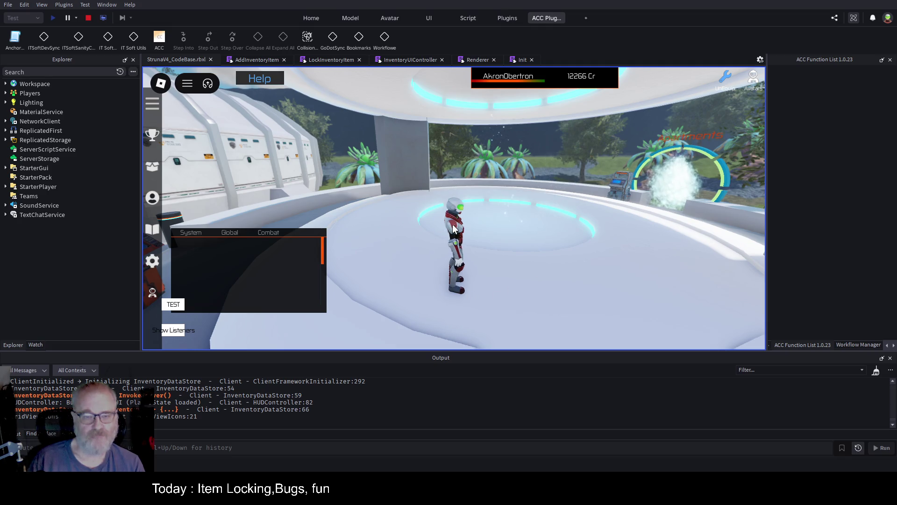
Open the inventory and view the OOF001 tool to hit the line 336 breakpoint
key(i)
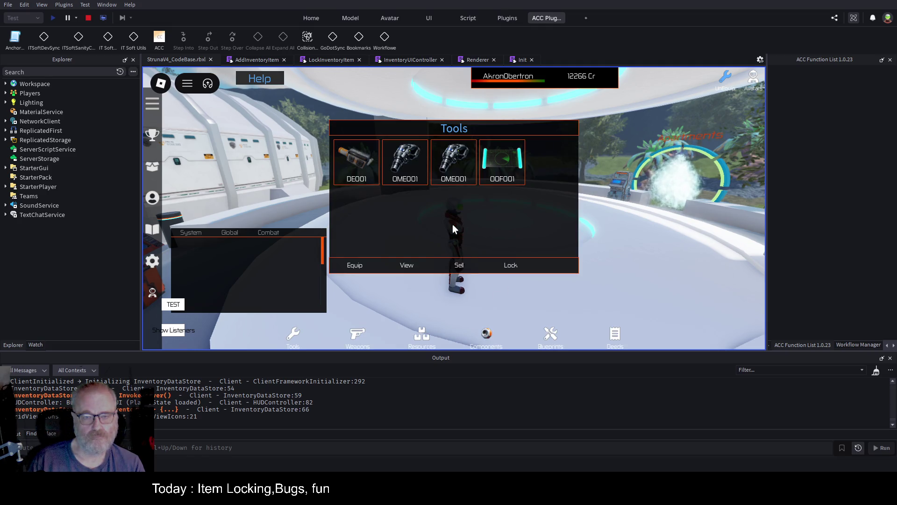
click(501, 166)
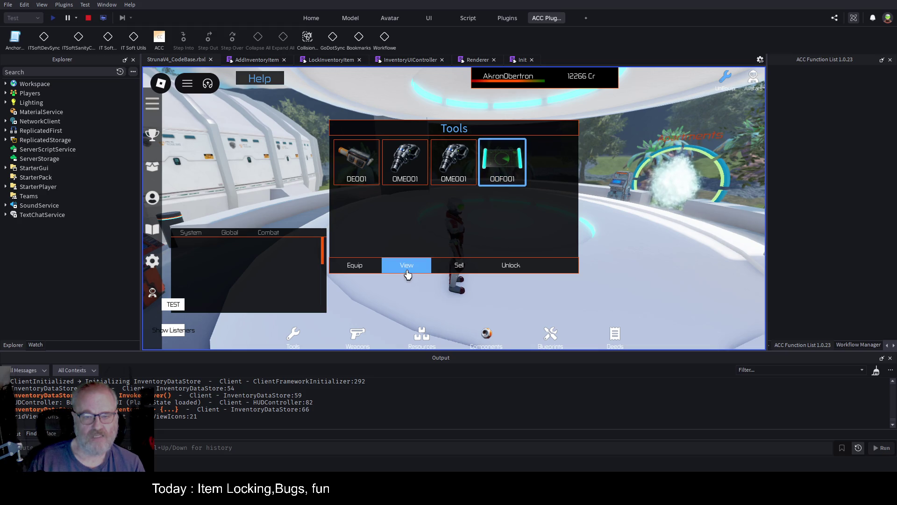
click(406, 270)
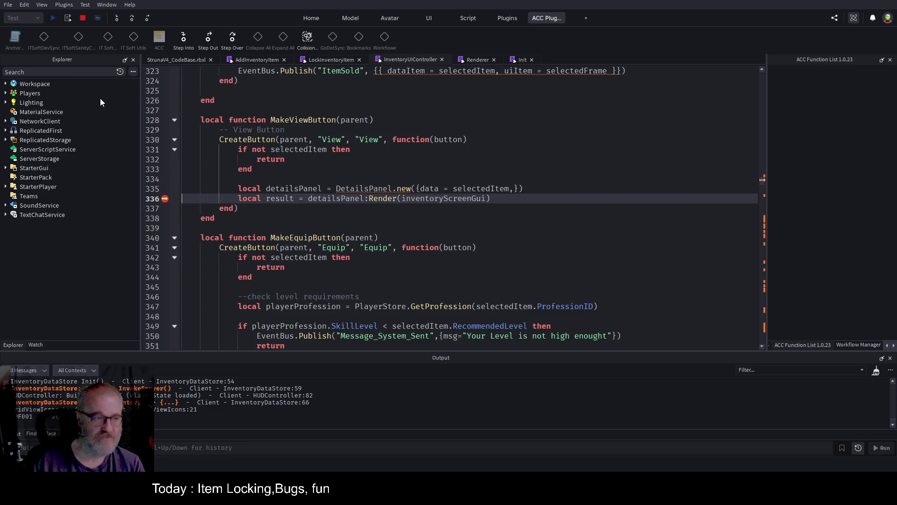
In the Watch panel, inspect the detailsPanel and inventoryScreenGui values
click(36, 345)
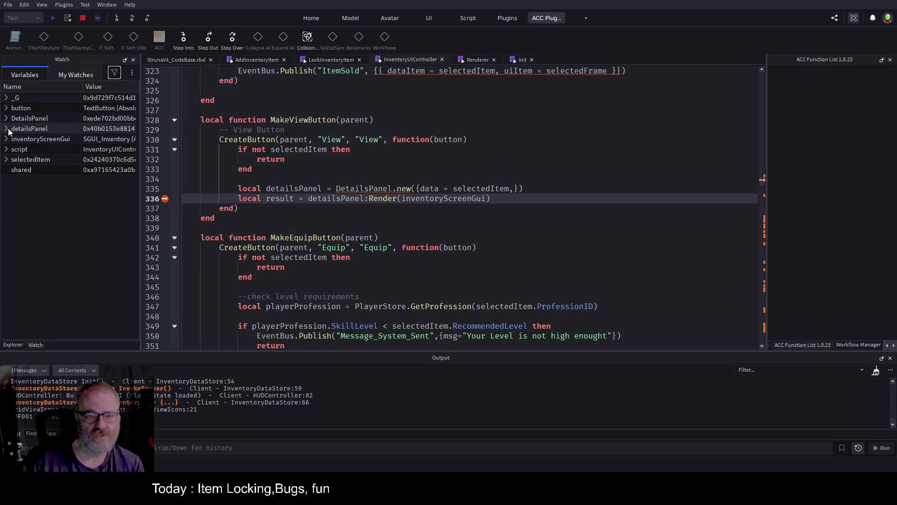
click(5, 129)
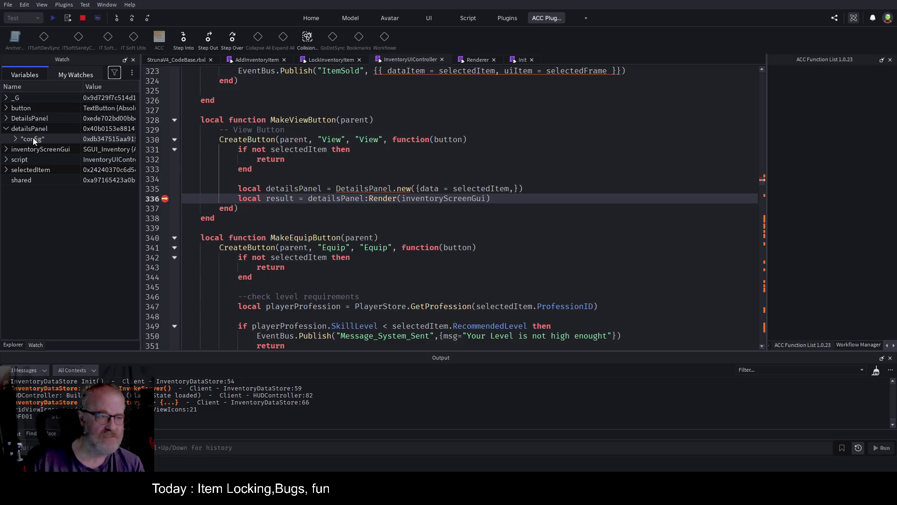
click(15, 139)
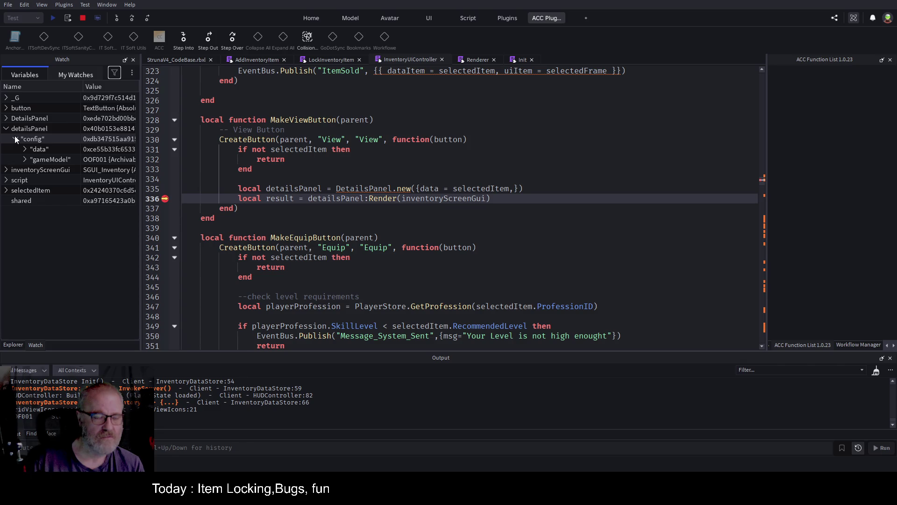
click(15, 138)
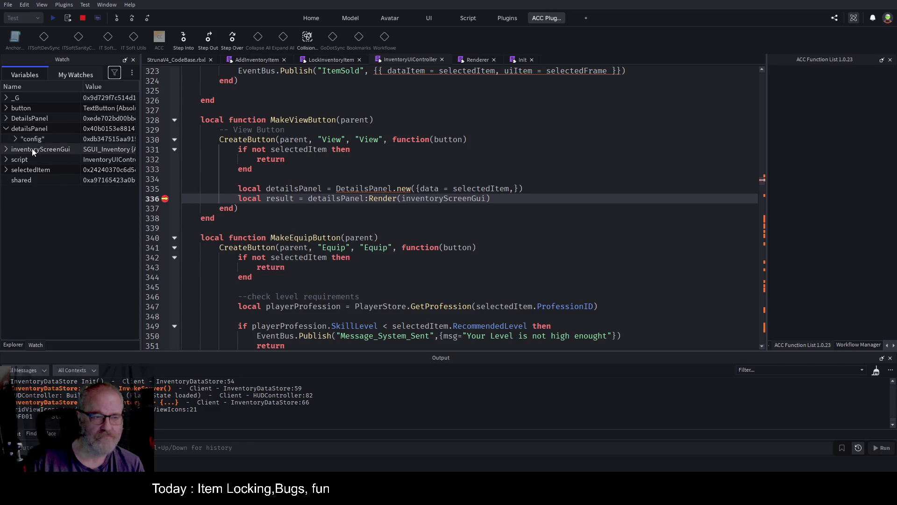
click(7, 149)
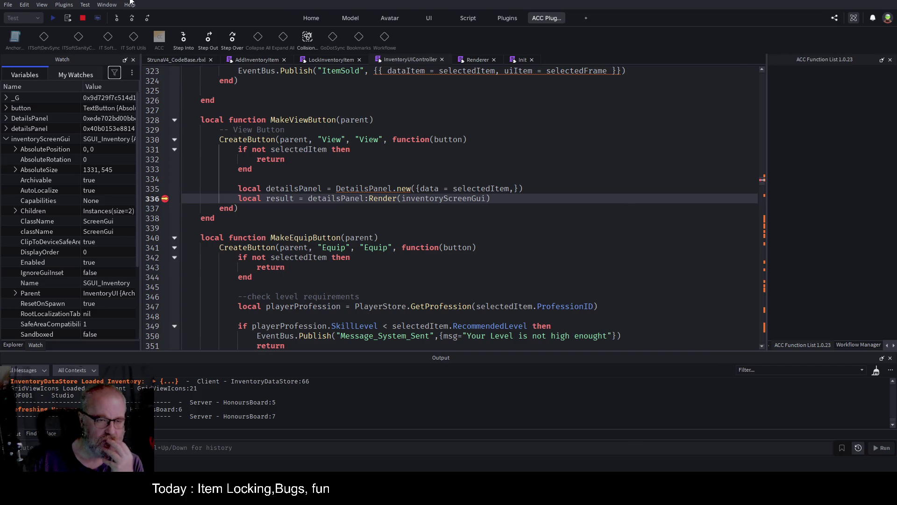
Step over the render call and inspect the returned Struna_ItemDetailsPanel frame in a widened Watch panel
click(132, 18)
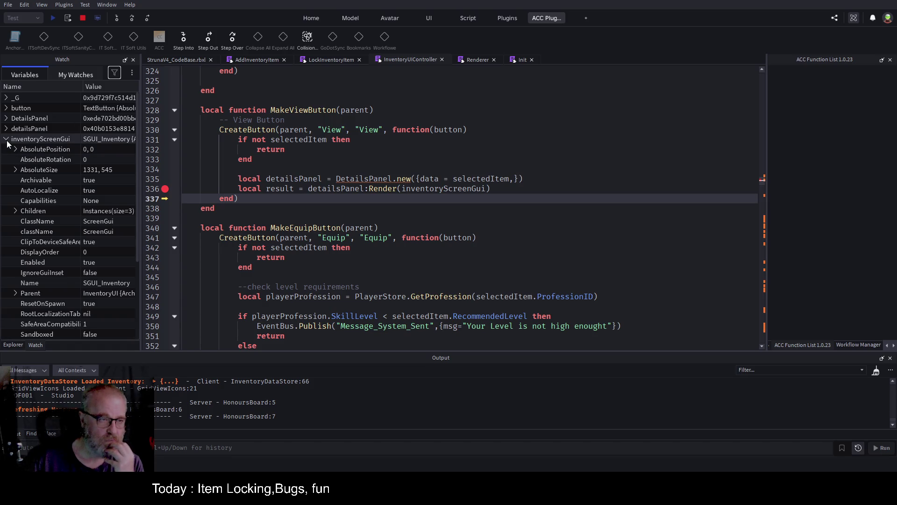
click(6, 140)
click(6, 149)
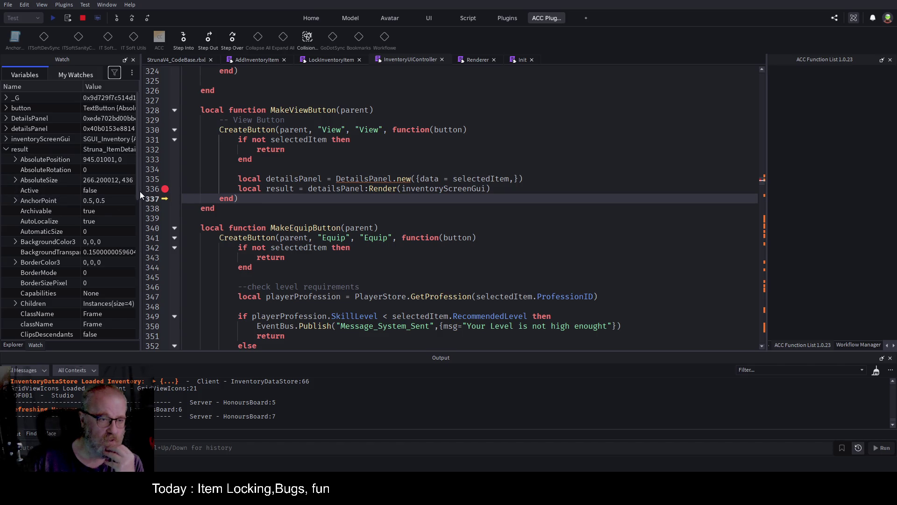
drag(141, 193, 280, 192)
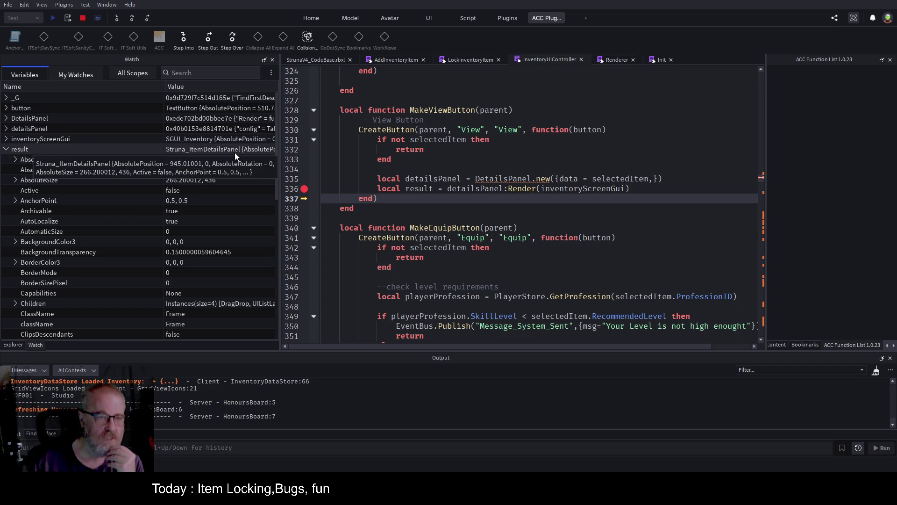
click(13, 345)
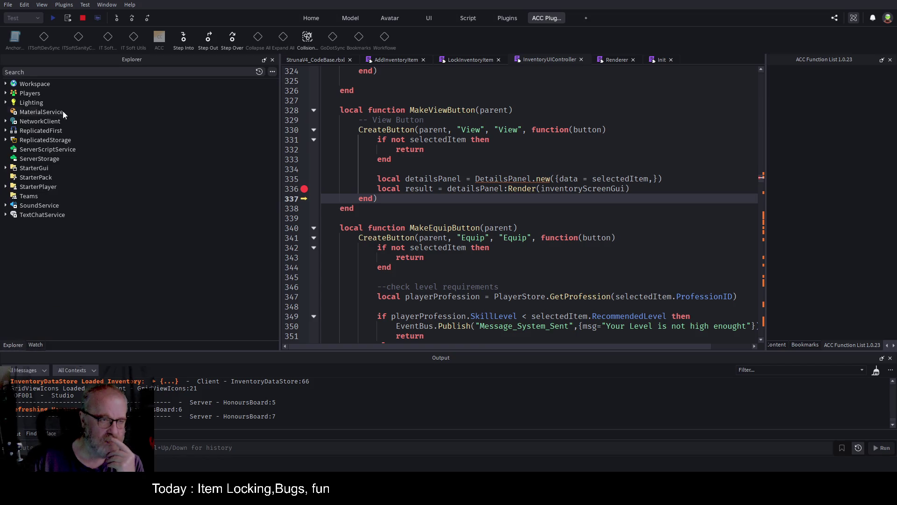
Select Struna_ItemDetailsPanel under PlayerGui > Common > InventoryUI > SGUI_Inventory, then stop the play test
click(7, 94)
click(11, 103)
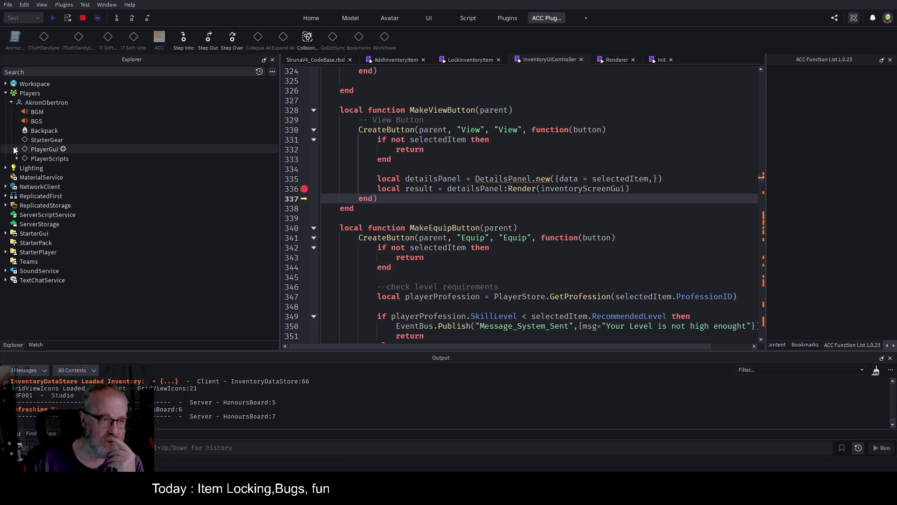
click(16, 149)
click(23, 158)
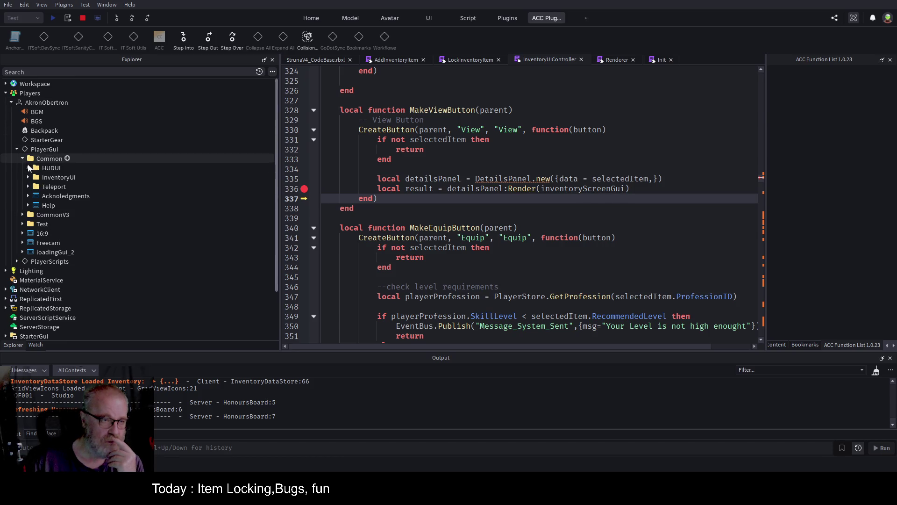
click(28, 177)
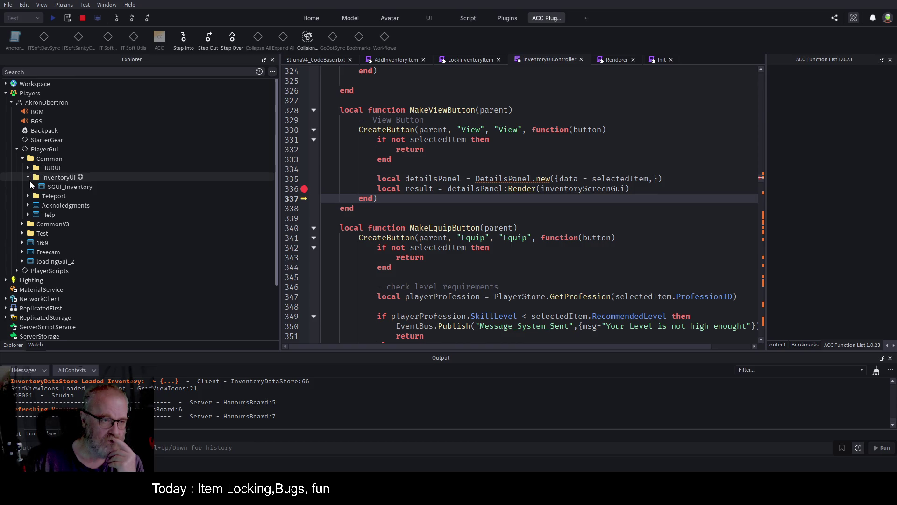
click(33, 187)
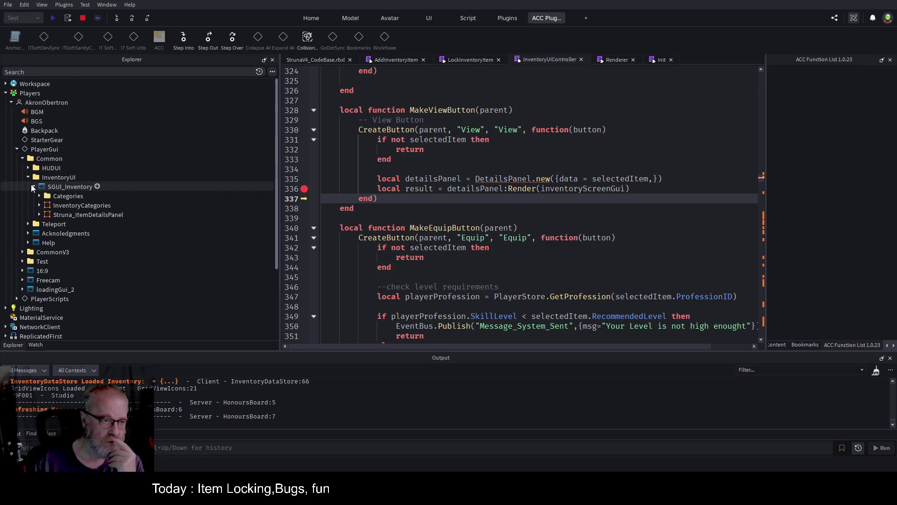
click(92, 215)
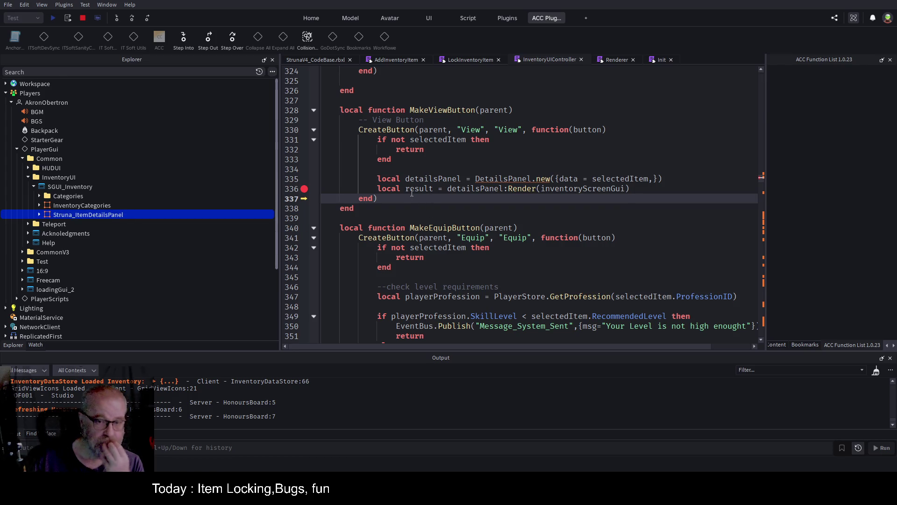
mouse_move(125, 214)
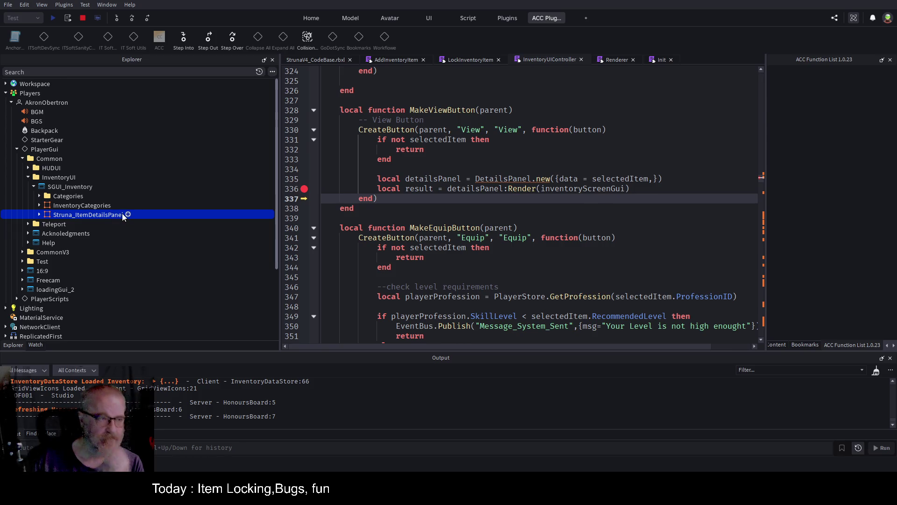
key(shift+F5)
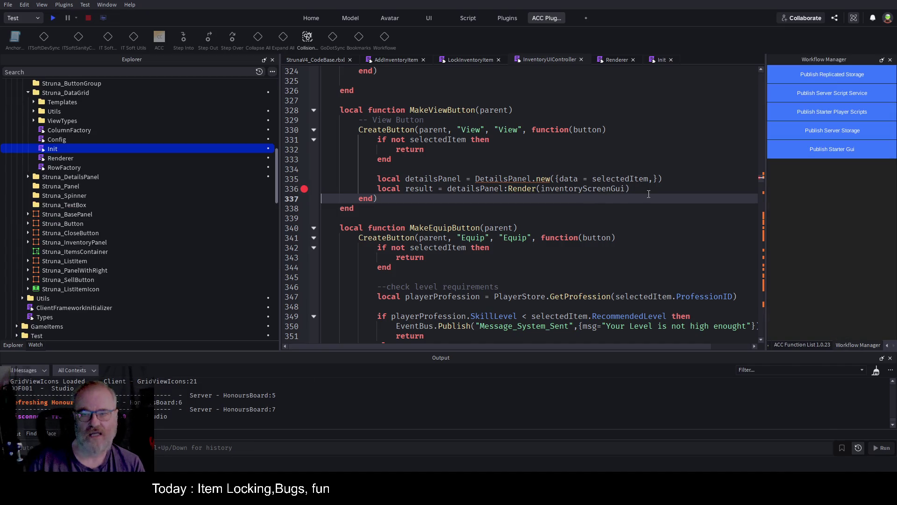
Add an 'if prevDetailsView then' block after the render call on line 336
click(649, 193)
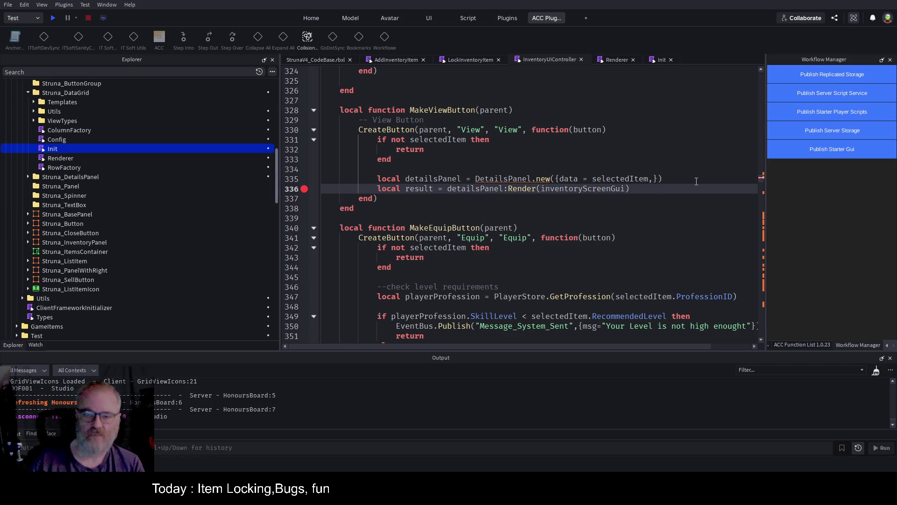
key(Return)
key(Return)
key(Return)
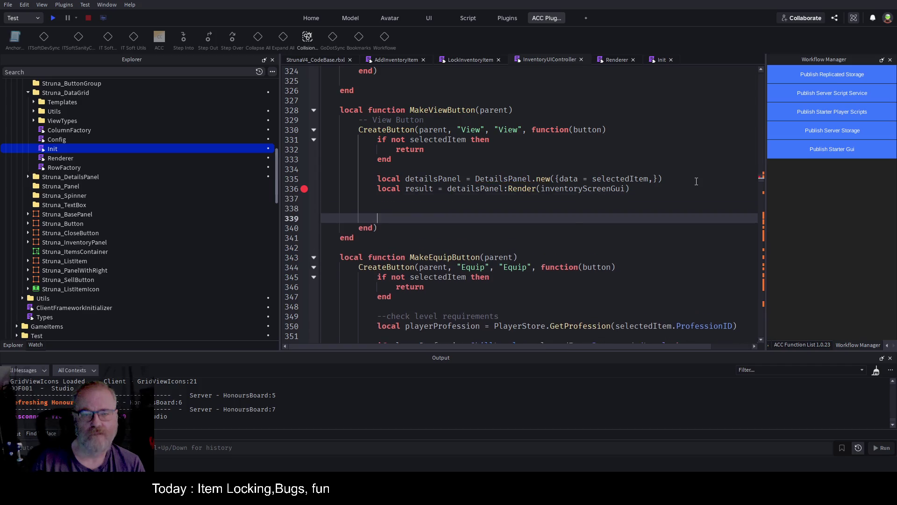
key(Up)
key(Up)
text(if pr)
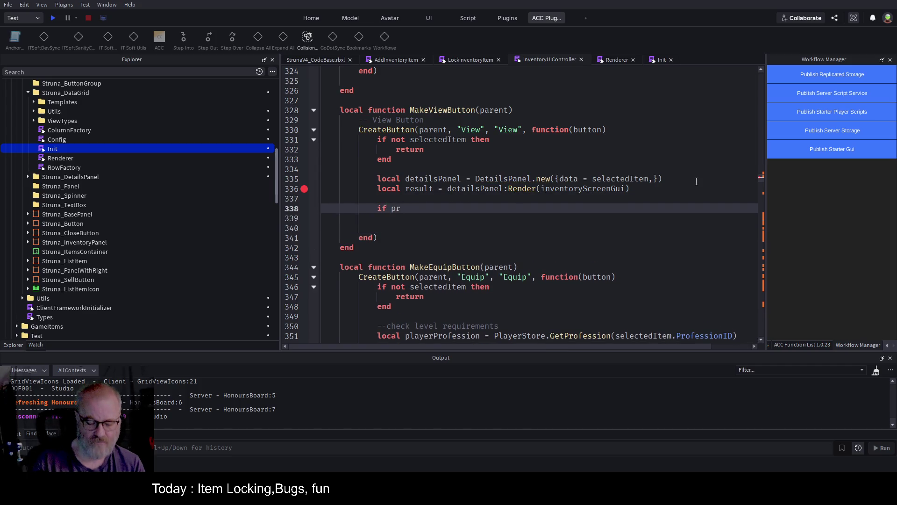
text(evResu)
key(BackSpace)
key(BackSpace)
key(BackSpace)
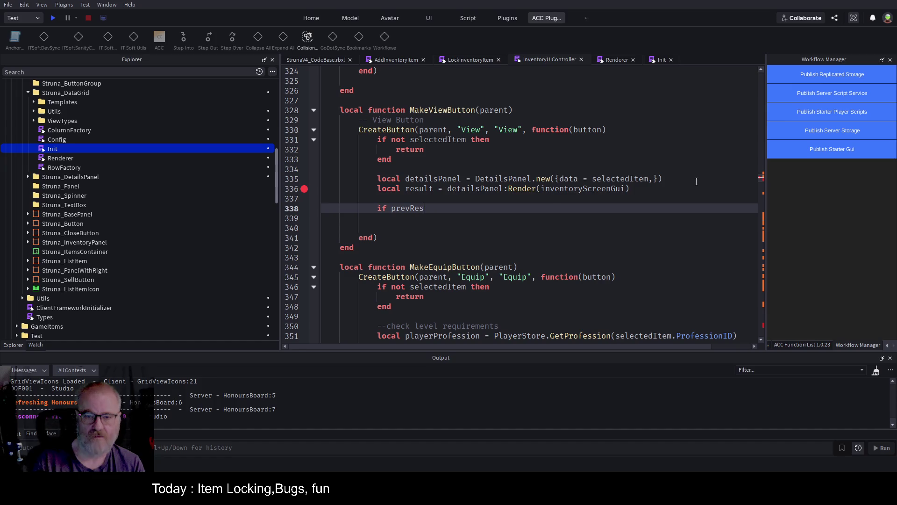
text(Res)
key(BackSpace)
key(BackSpace)
key(BackSpace)
text(DetailsView)
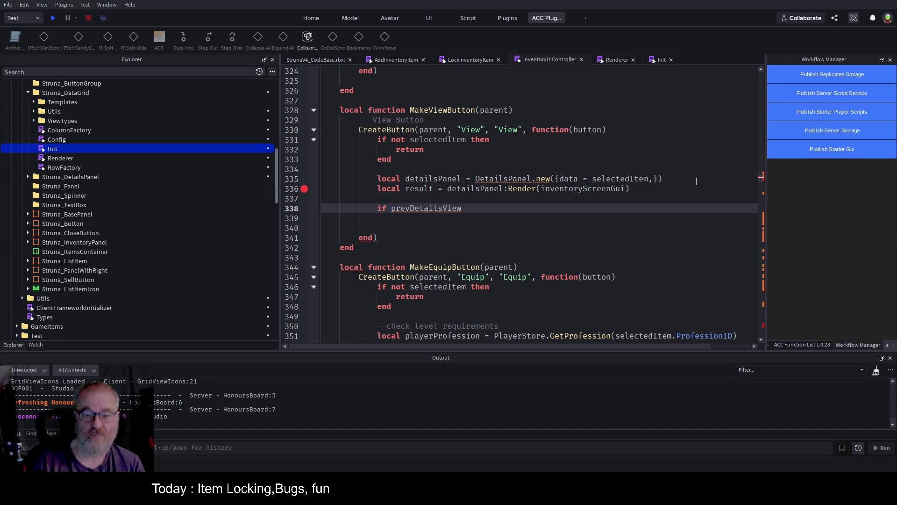
text( then)
key(Return)
key(Up)
key(Up)
key(Up)
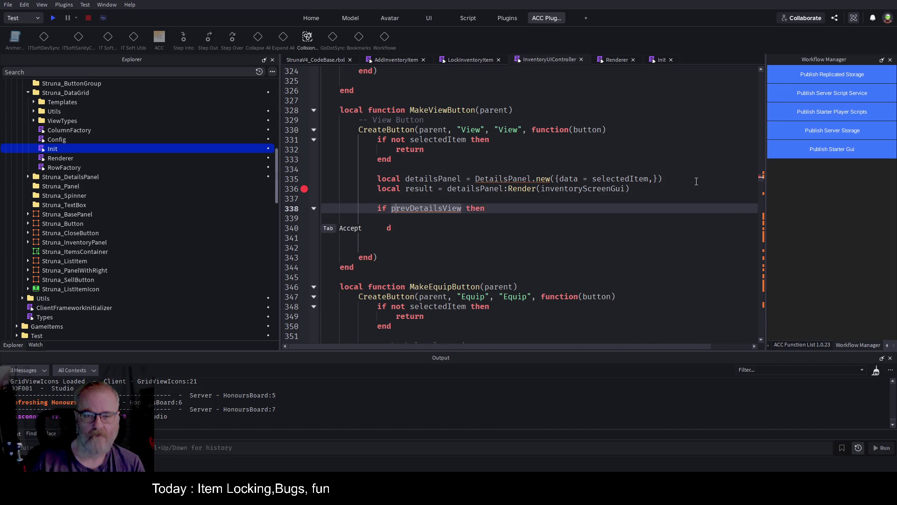
key(Down)
key(Down)
key(Down)
Type the render result as Frame and set result.Position = UDim2.new(0,0) in the block
text(result.po)
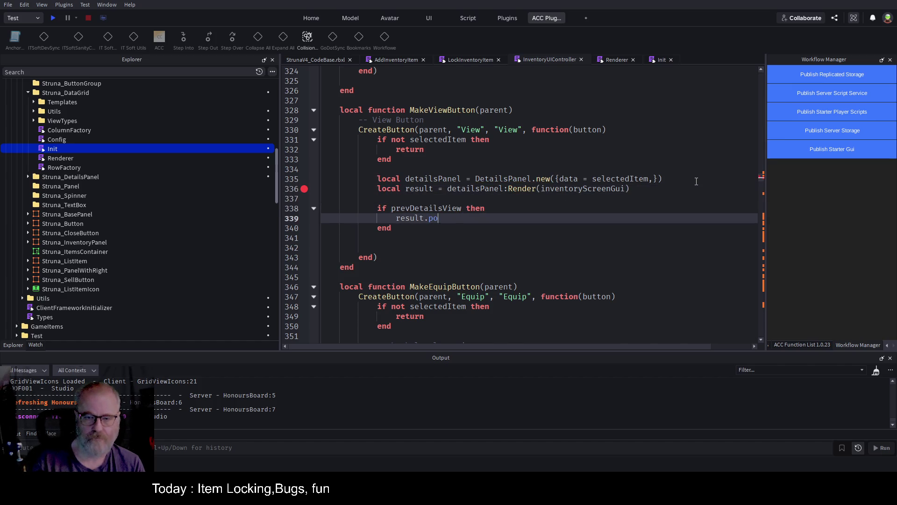
key(BackSpace)
key(BackSpace)
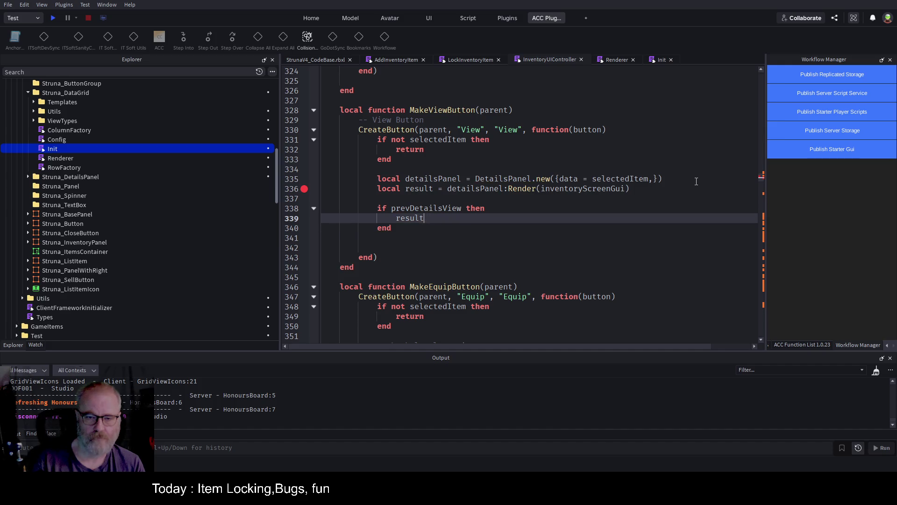
key(BackSpace)
key(Up)
key(Up)
key(Up)
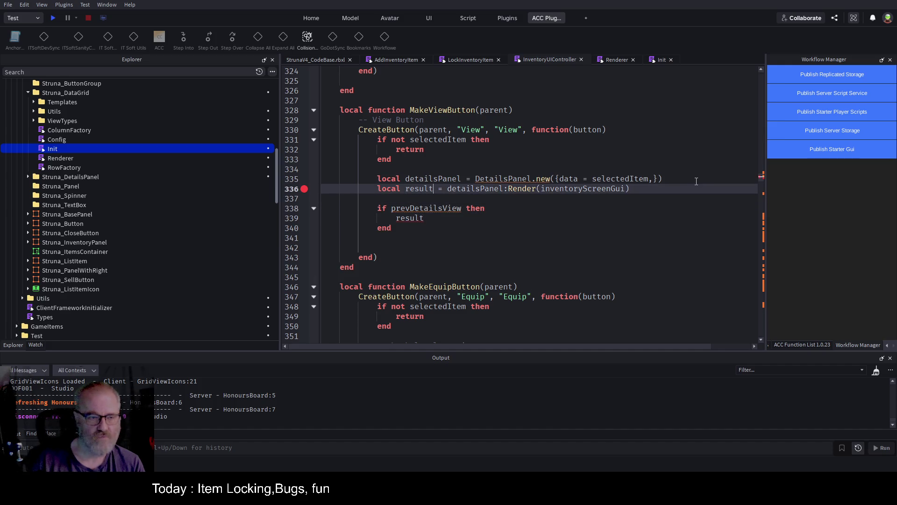
text(:Frame)
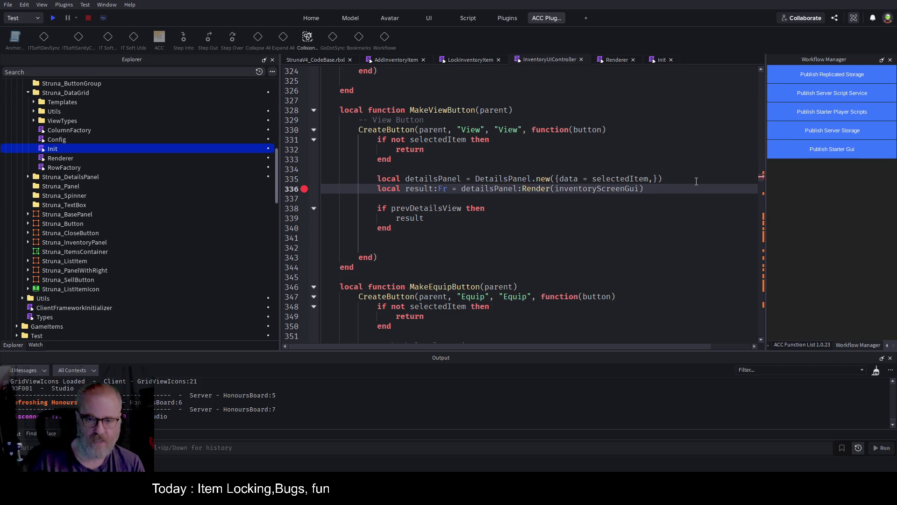
key(End)
text(::Frame)
key(Down)
key(Down)
key(Down)
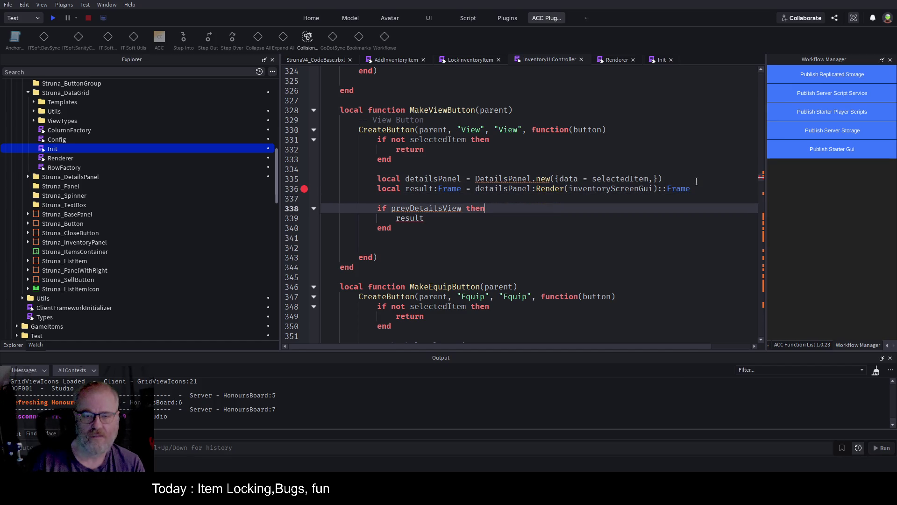
text(.Po)
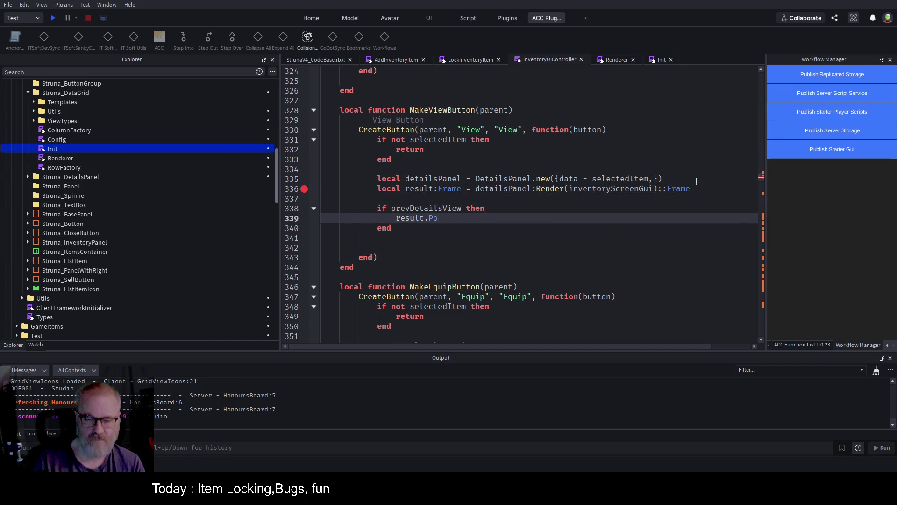
text(sition=udi)
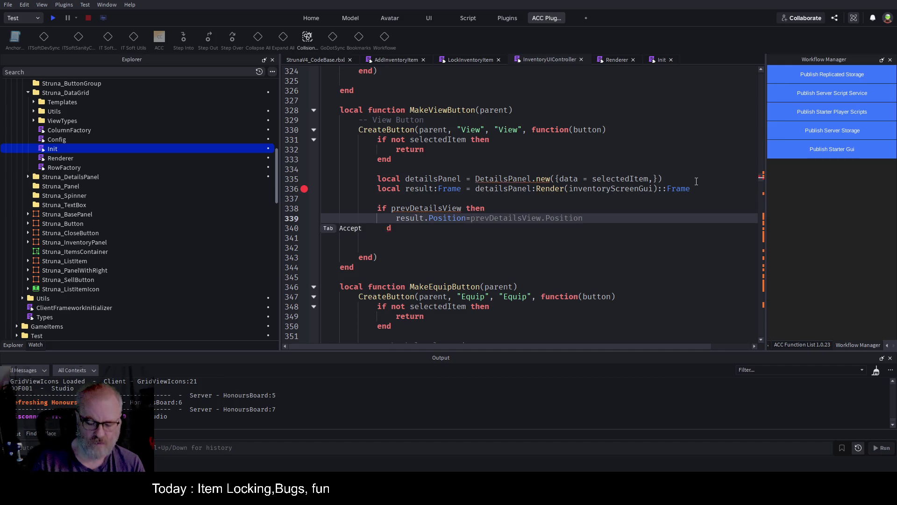
key(Tab)
text(()
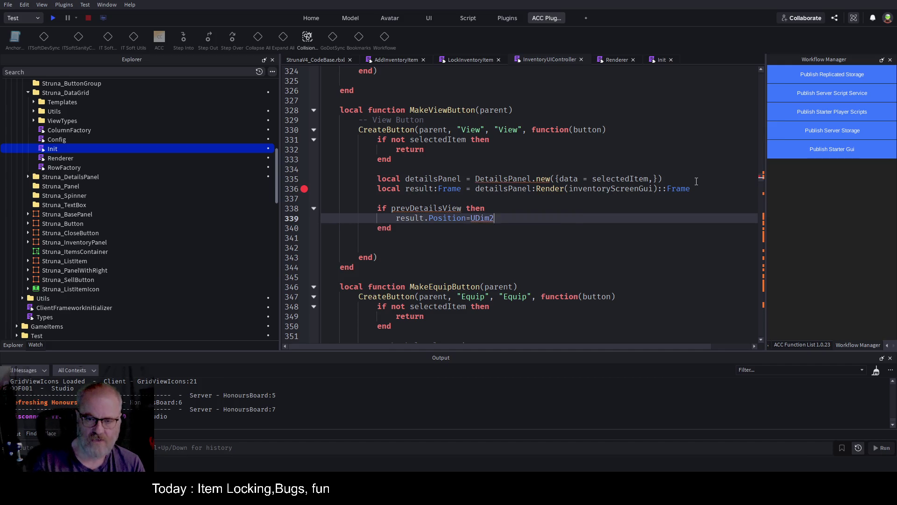
text(0,0)
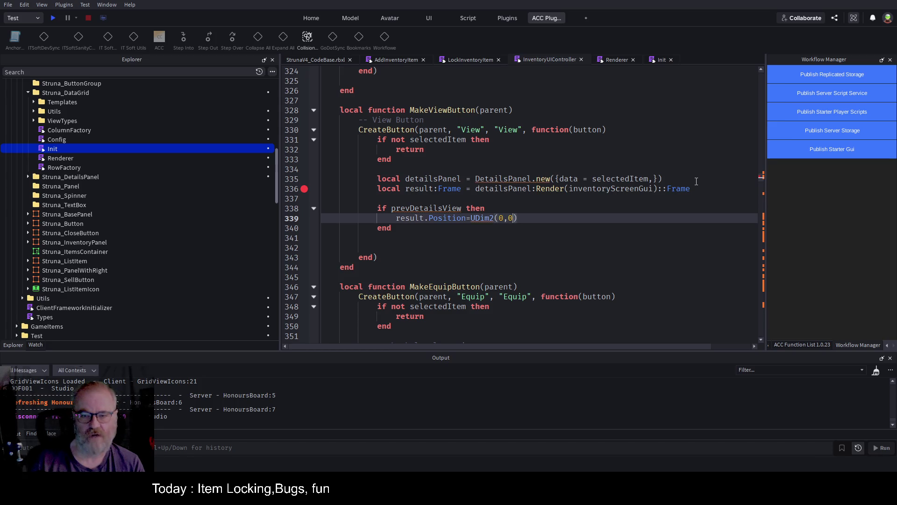
key(Left)
key(Left)
text(,new)
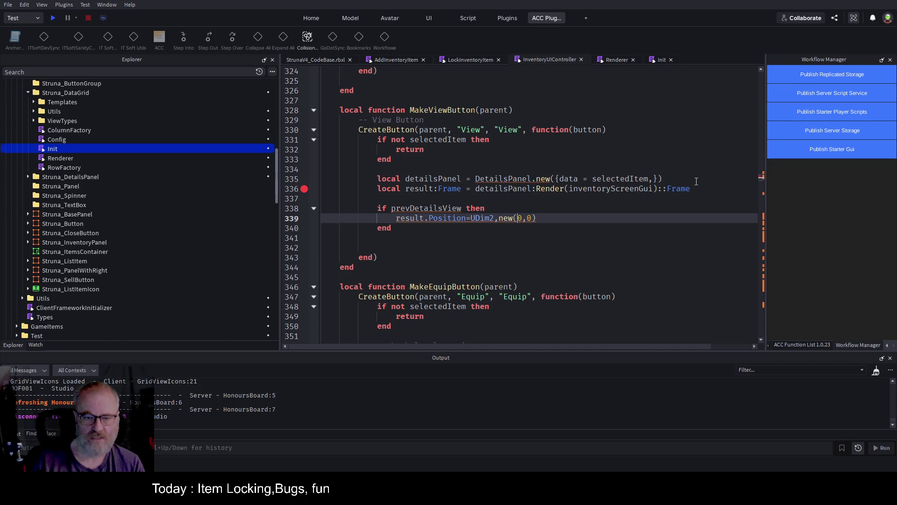
Keep the Position line in the if branch, add an else setting prevDetailsView=result, and save
key(Up)
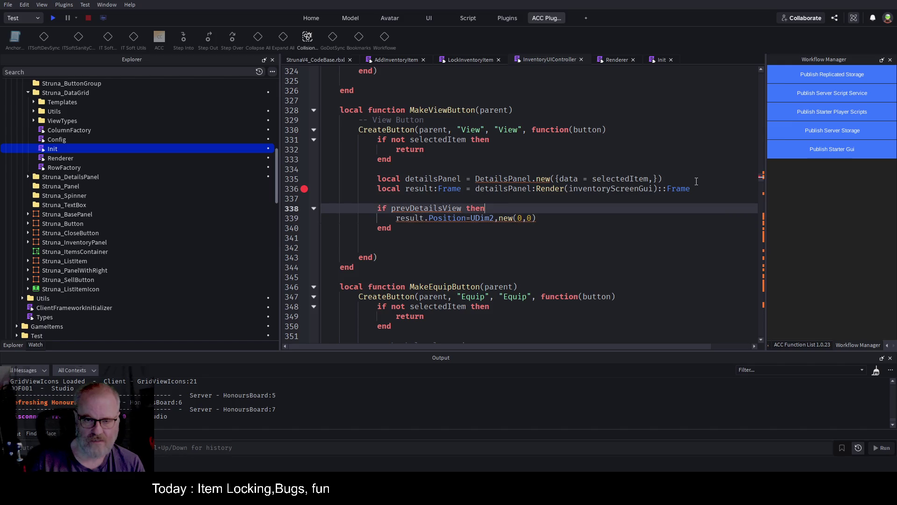
key(Return)
text(else)
key(Return)
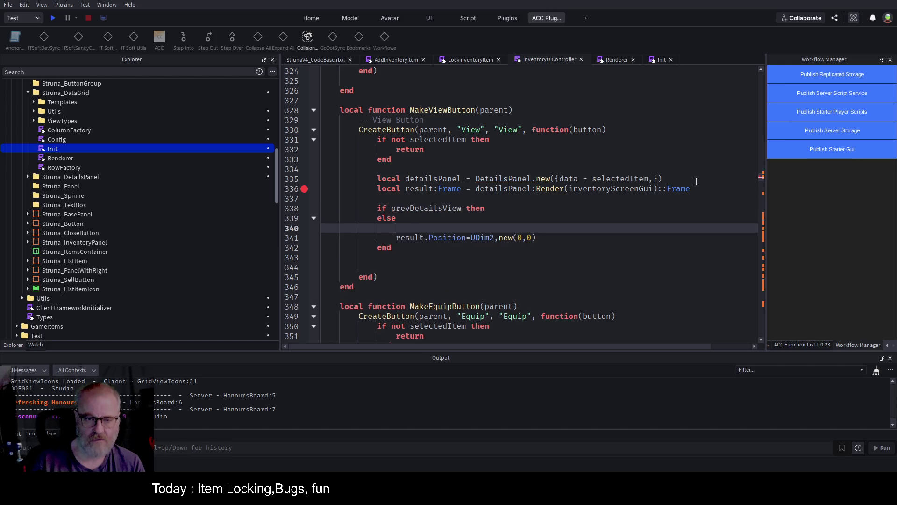
key(Down)
key(shift+End)
key(ctrl+x)
key(Up)
key(Up)
key(Up)
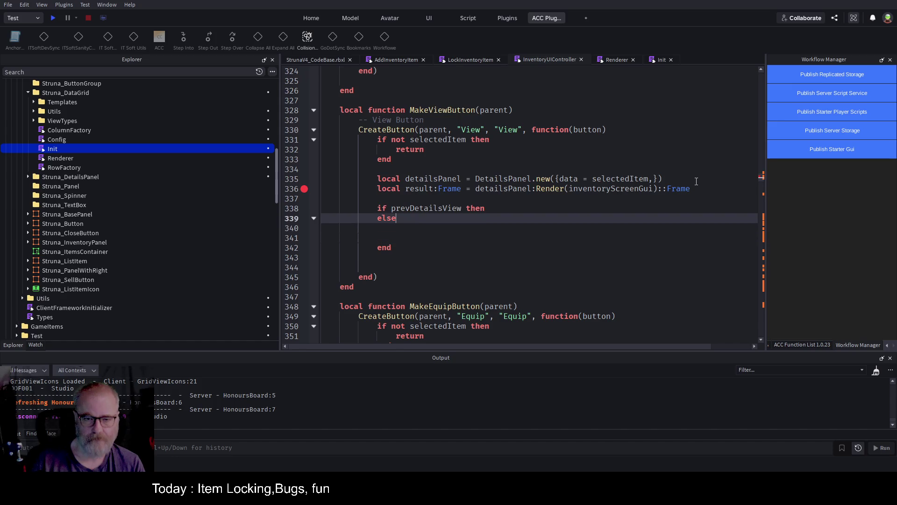
key(Return)
key(ctrl+v)
key(Down)
key(Down)
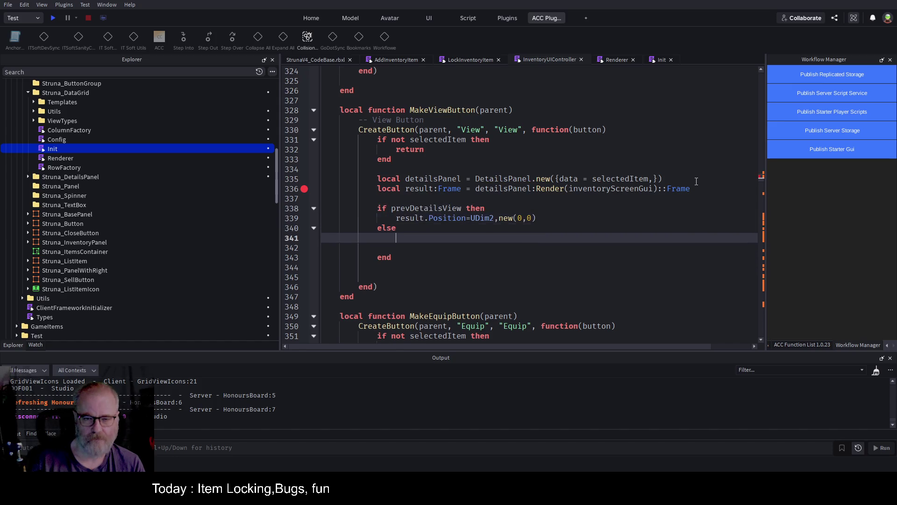
key(Up)
key(Up)
key(Up)
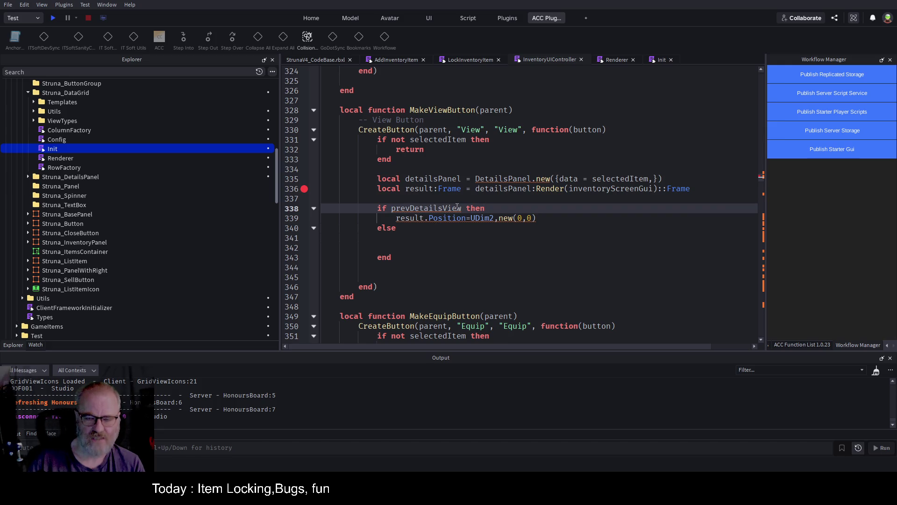
click(416, 236)
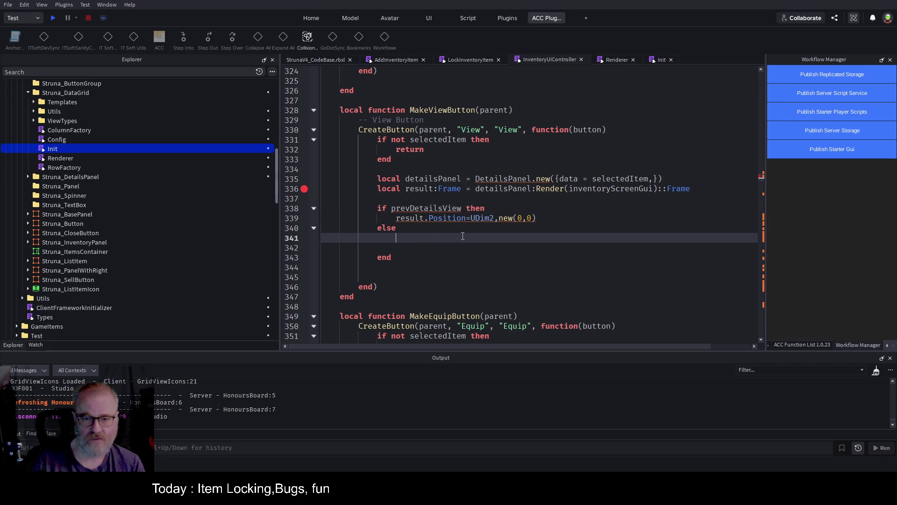
text(prev)
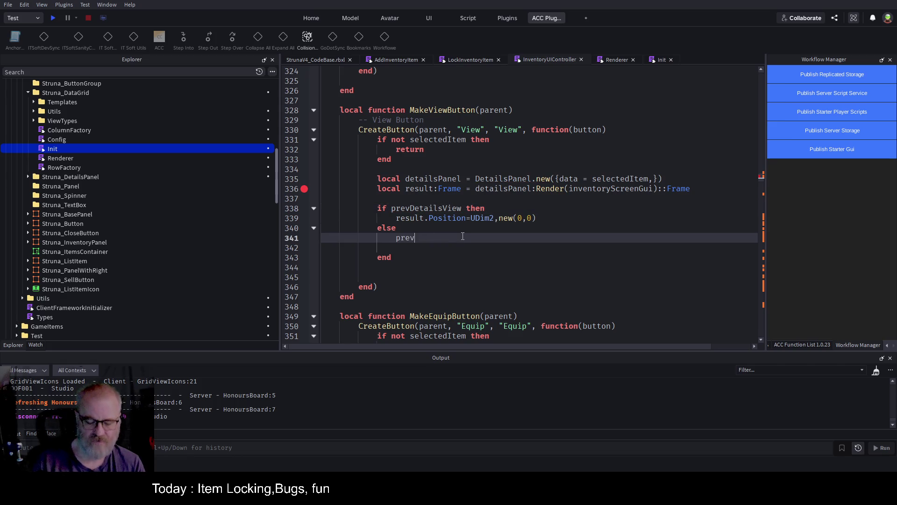
text(Det)
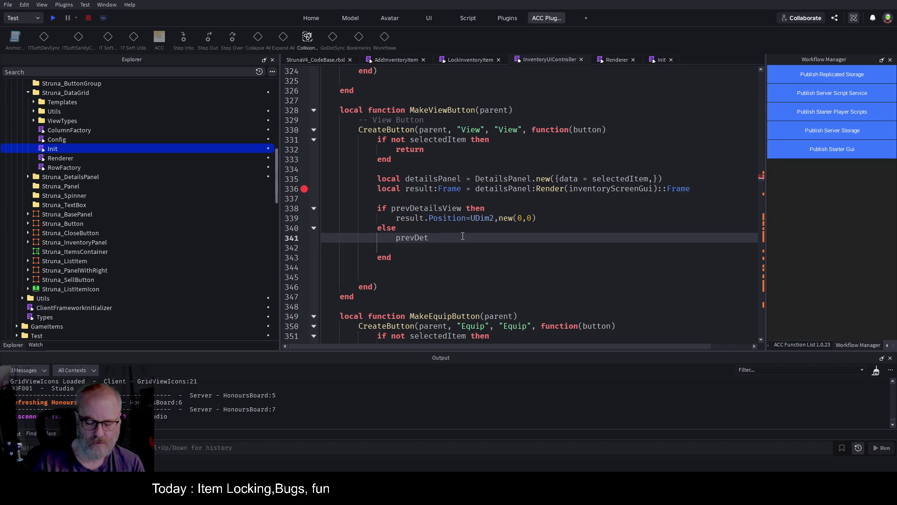
text(ailsView=)
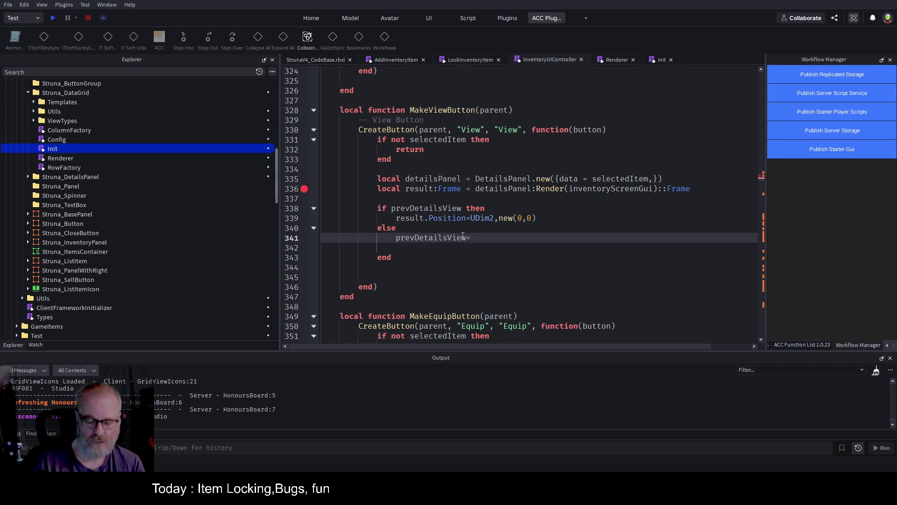
text(result)
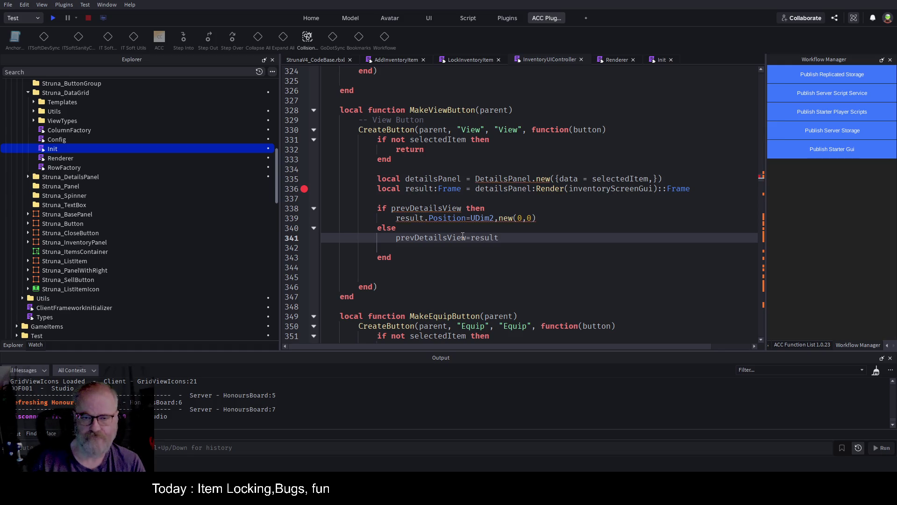
key(ctrl+s)
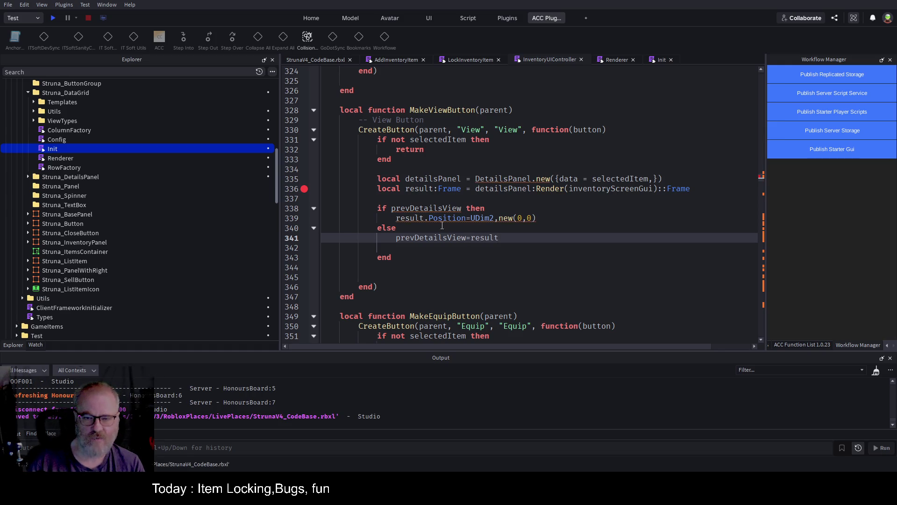
Rename the line 336 result variable to currentDetailsView
double_click(419, 240)
key(ctrl+c)
double_click(421, 189)
key(ctrl+v)
key(ctrl+Left)
key(Delete)
key(Delete)
key(Delete)
text(current)
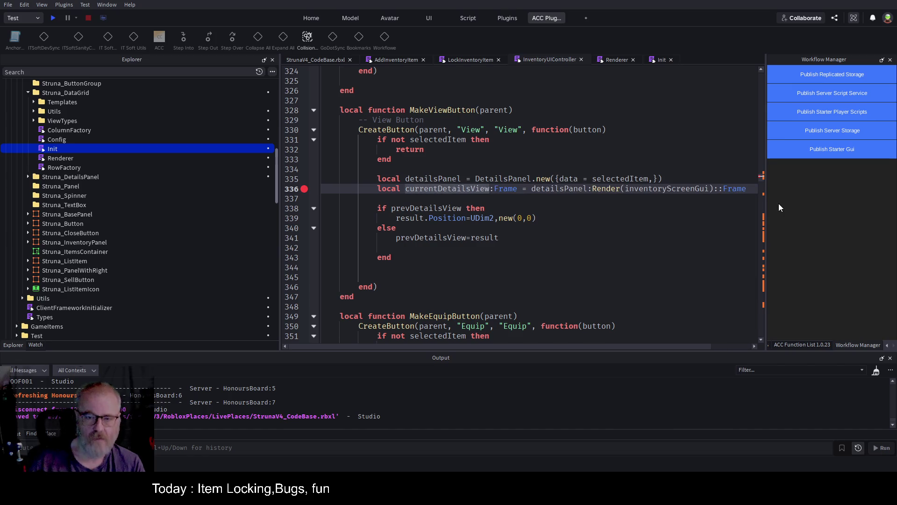
Replace result with currentDetailsView on lines 339 and 341
double_click(424, 189)
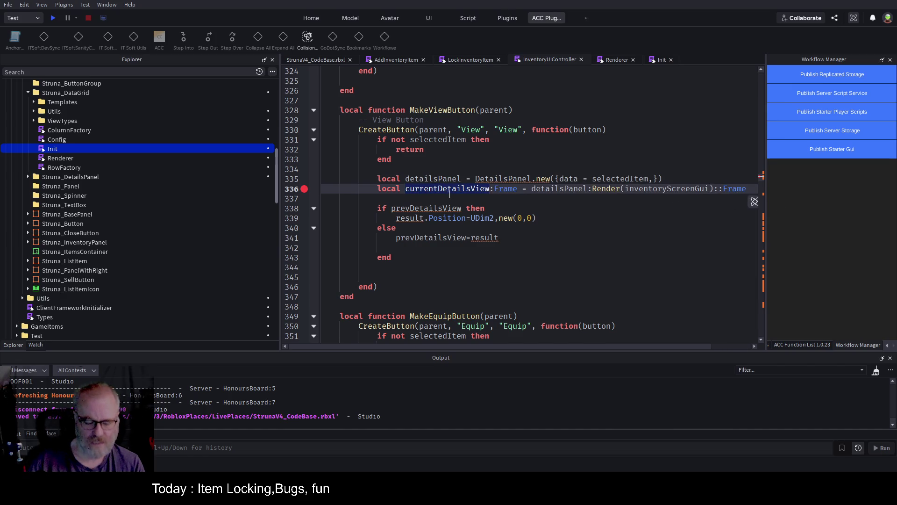
double_click(406, 219)
key(ctrl+v)
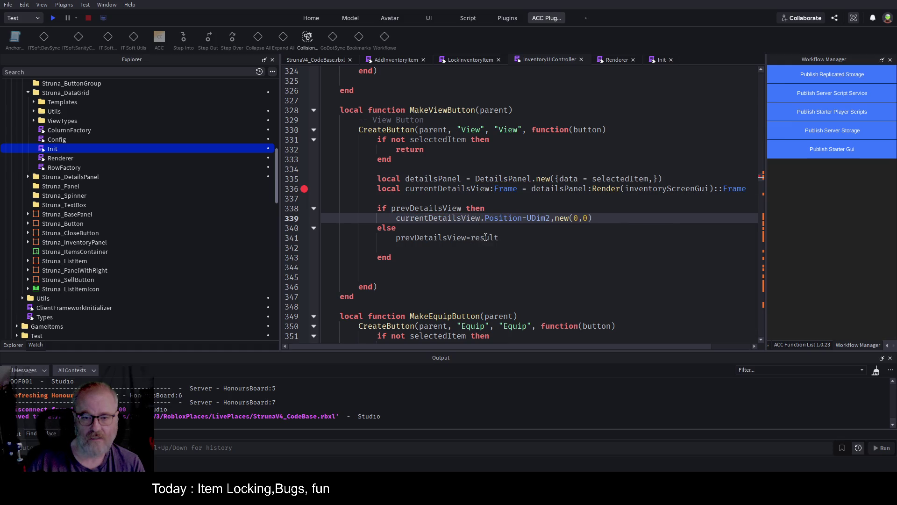
double_click(486, 238)
key(ctrl+v)
Review the if prevDetailsView block and scroll the side-panel tabs to Bookmarks
click(483, 258)
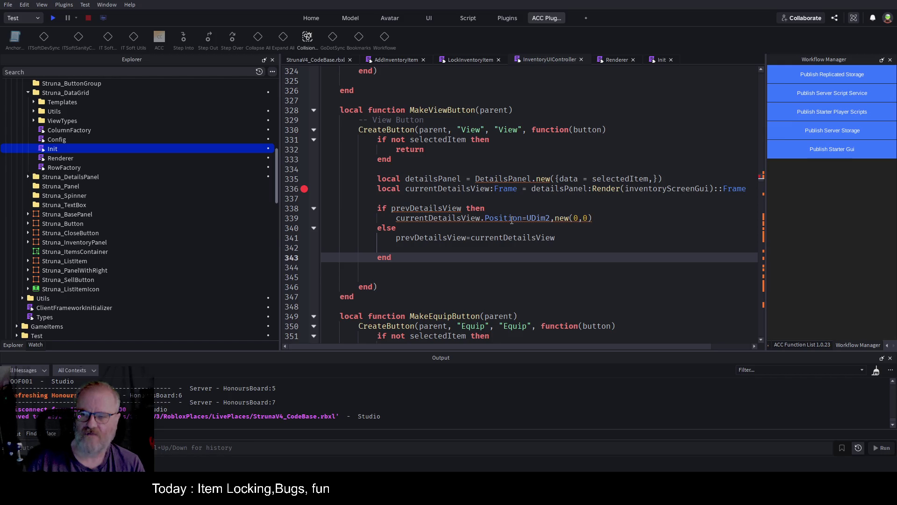
click(551, 219)
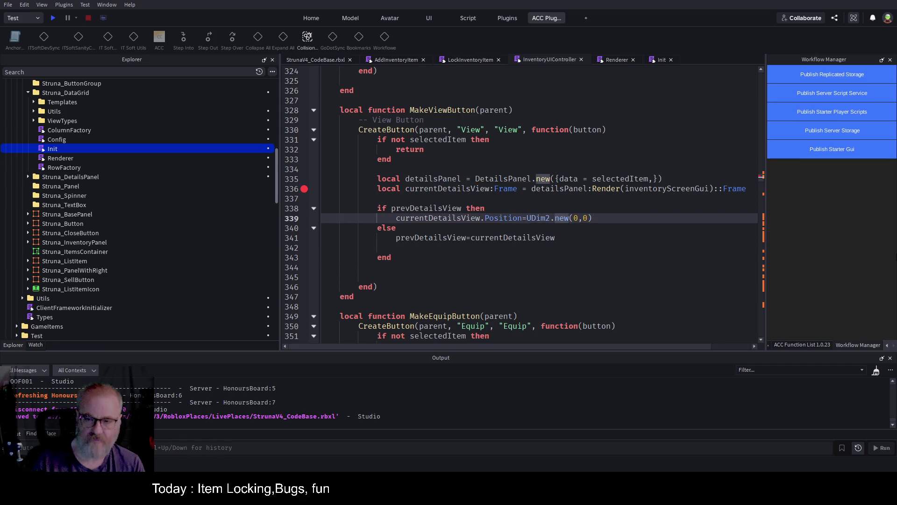
click(573, 208)
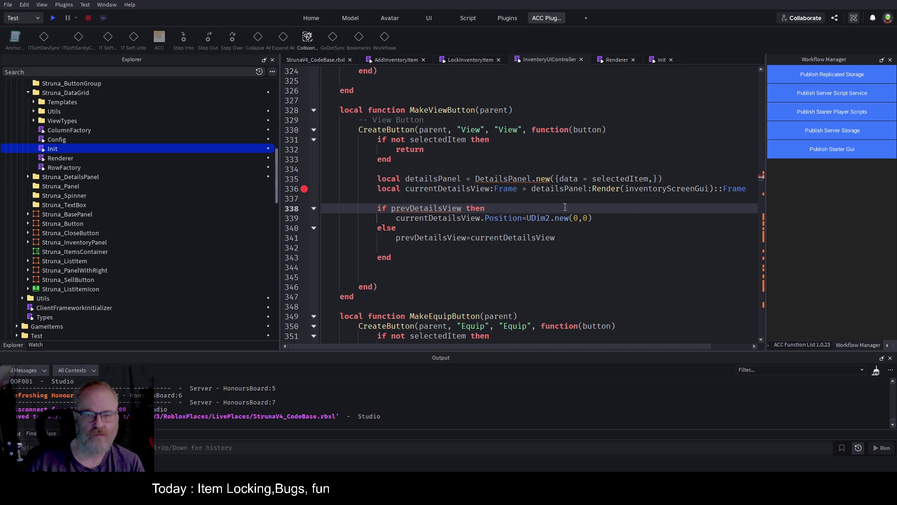
double_click(436, 209)
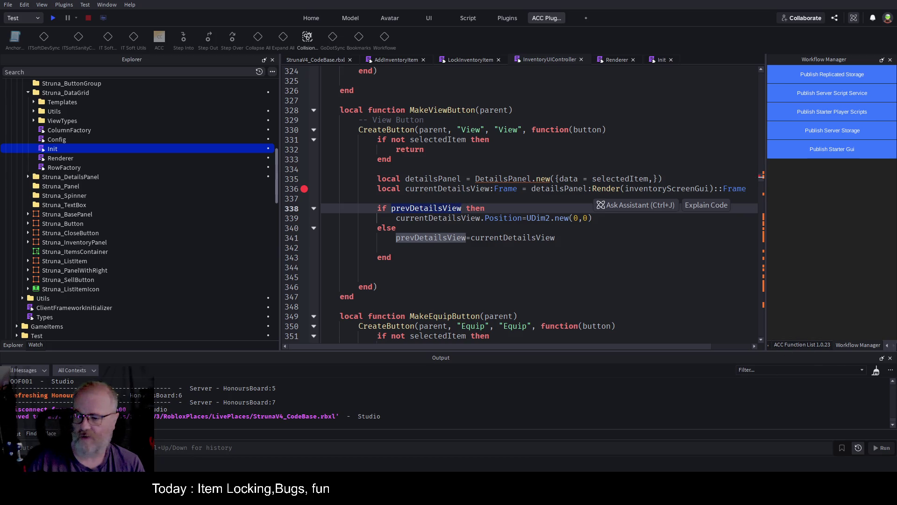
click(888, 346)
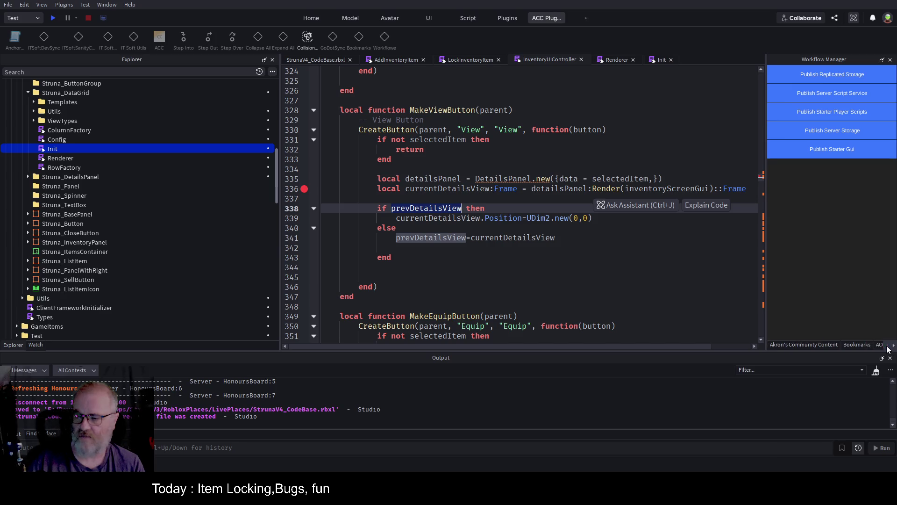
Show the Bookmarks list and move to the script's Private State section
click(861, 347)
click(524, 226)
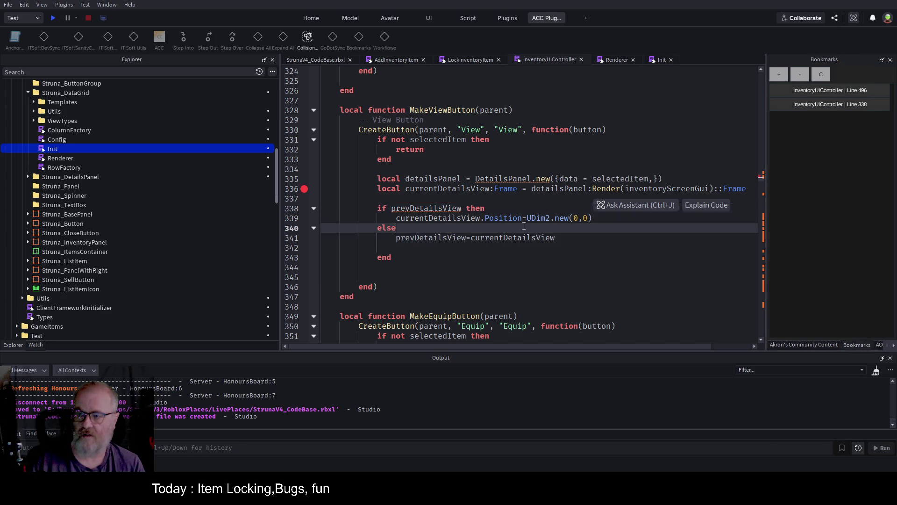
key(ctrl+Home)
scroll(462, 192, down, 6)
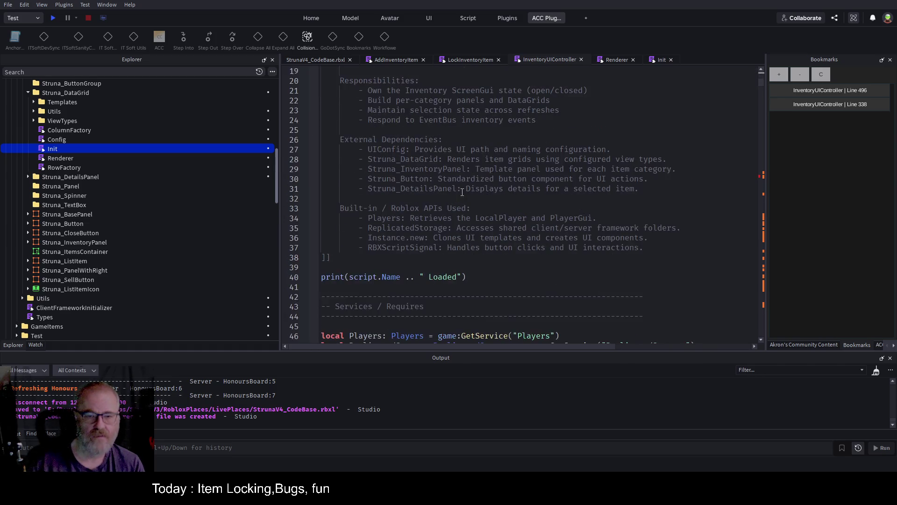
scroll(462, 191, down, 8)
scroll(457, 204, down, 9)
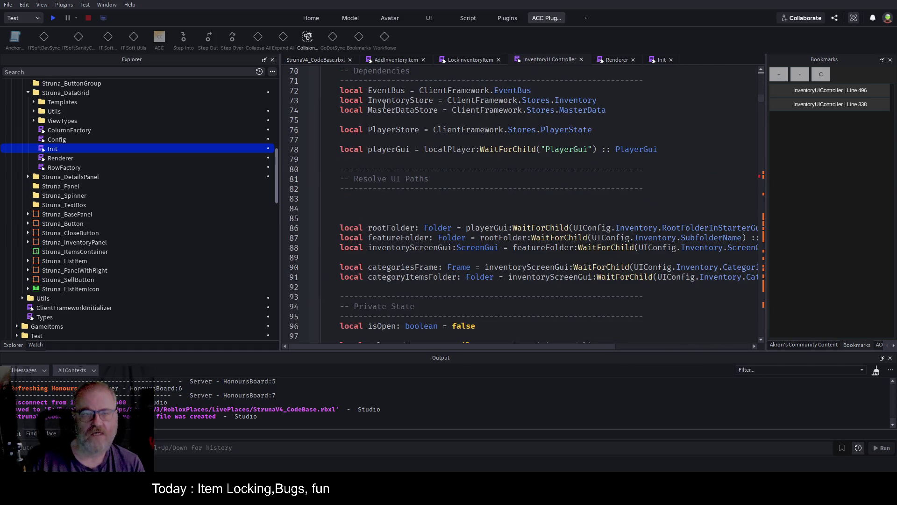
scroll(386, 114, up, 1)
scroll(414, 203, down, 3)
click(368, 230)
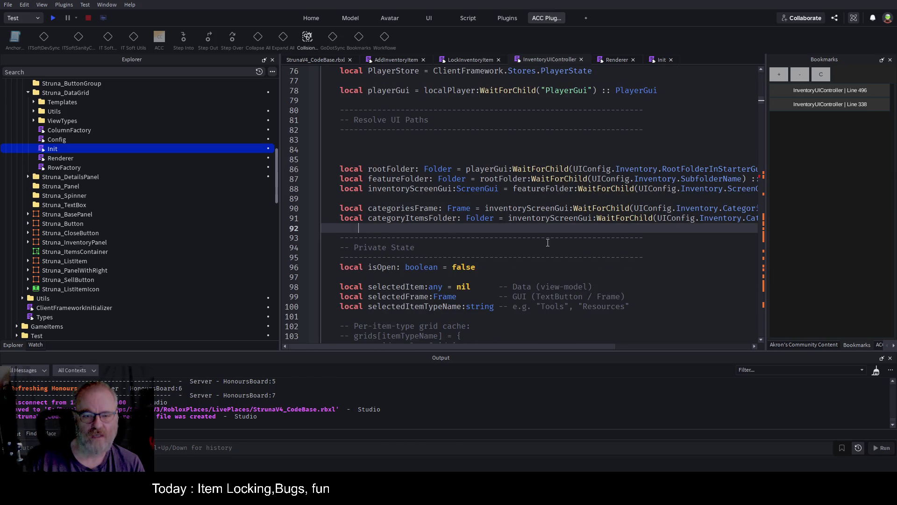
scroll(548, 242, down, 3)
click(365, 228)
Declare local prevDetailsView:Frame on line 101, save, and return to the Line 338 bookmark
text(local prevDetailsView:Frame)
key(Return)
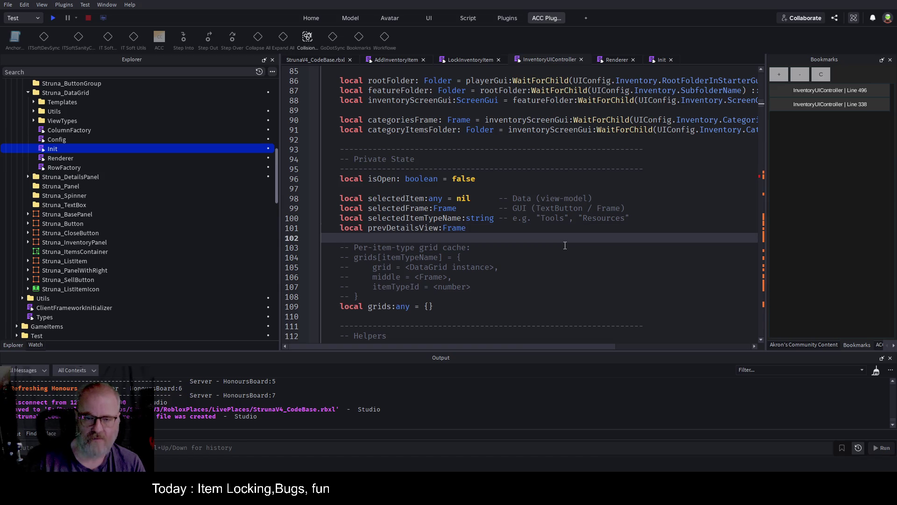
key(ctrl+s)
click(836, 106)
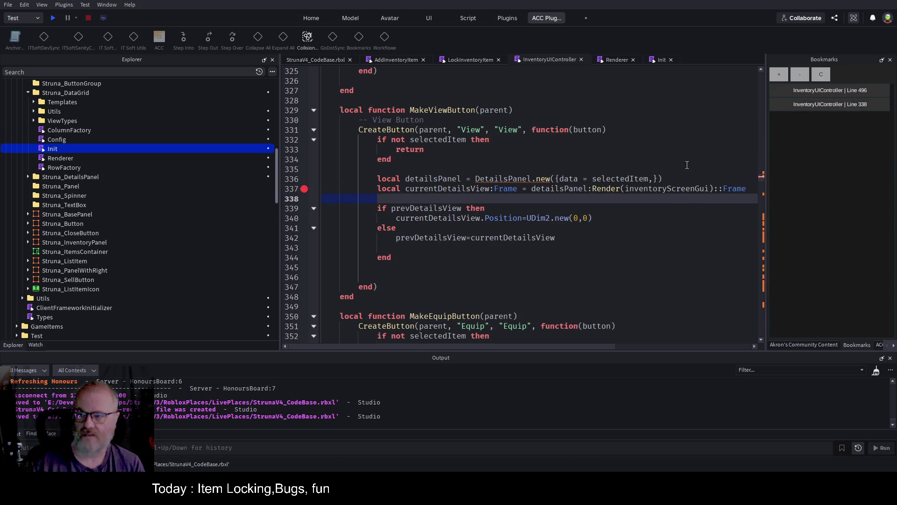
Return to the bookmarked MakeViewButton code at line 338 and save the place
click(845, 89)
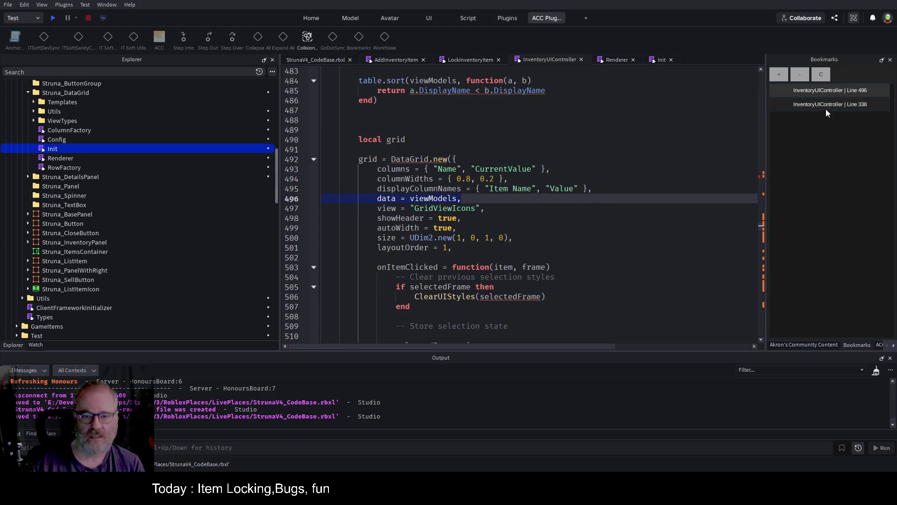
click(823, 108)
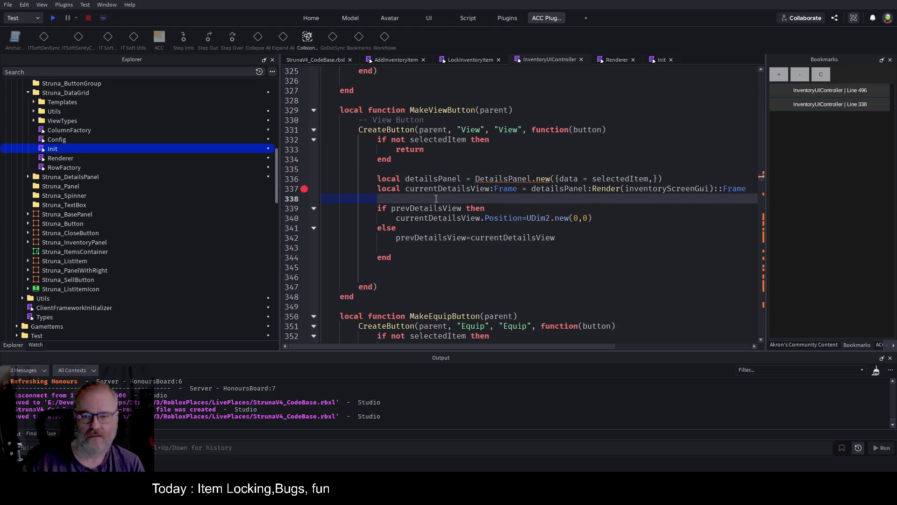
click(484, 237)
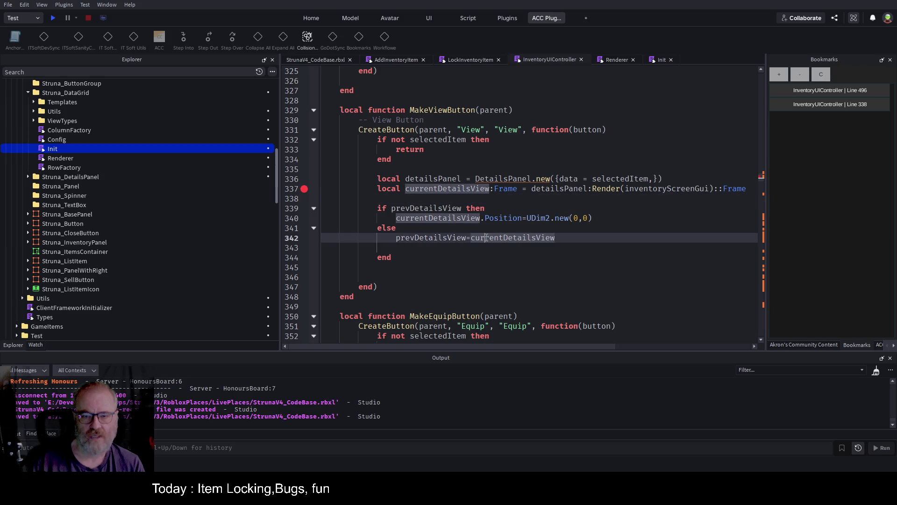
key(ctrl+s)
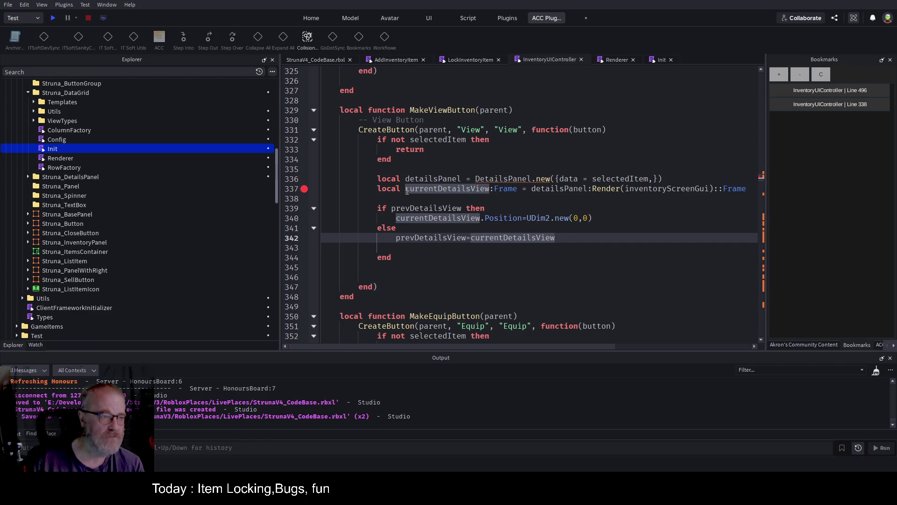
click(521, 258)
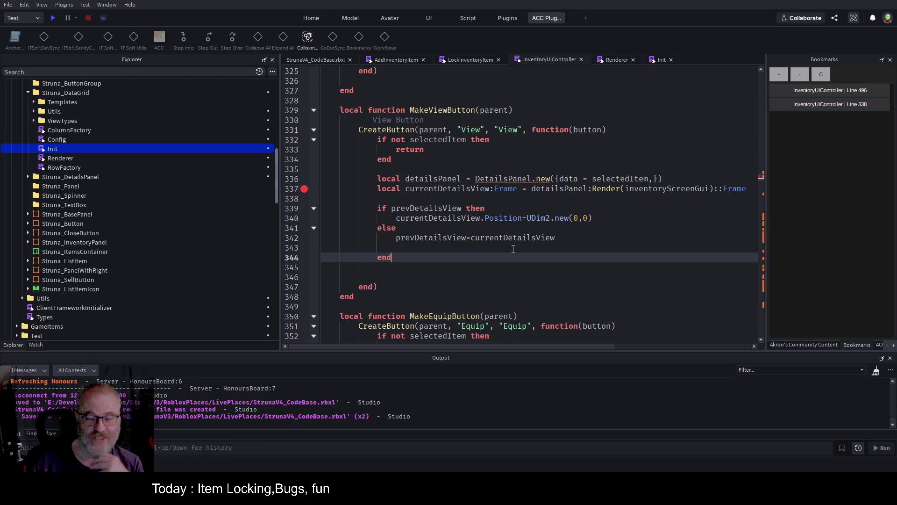
key(Down)
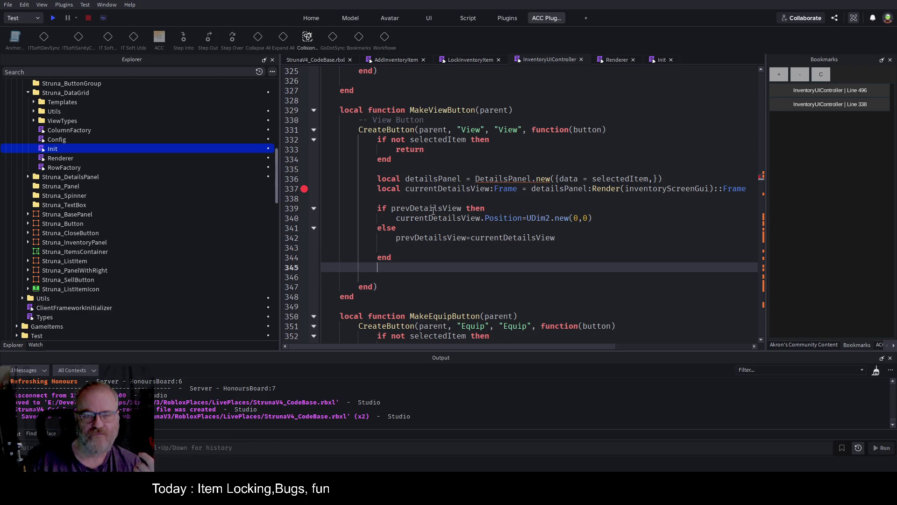
Make the first UDim2.new argument prevDetailsView.Position.X
click(434, 208)
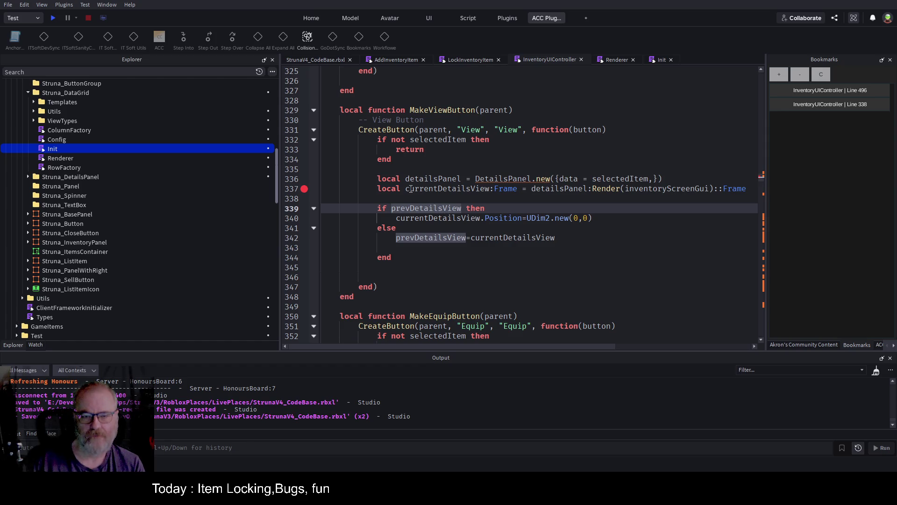
double_click(405, 206)
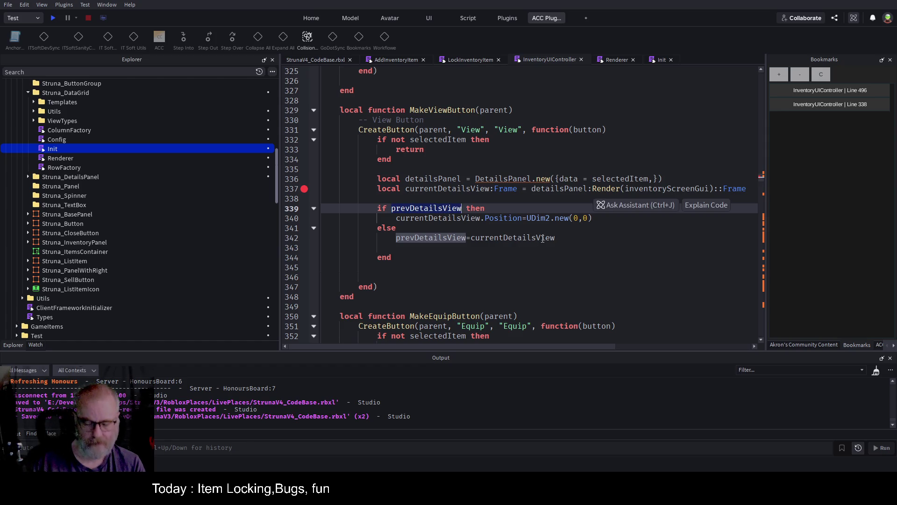
click(575, 215)
key(ctrl+v)
text(.)
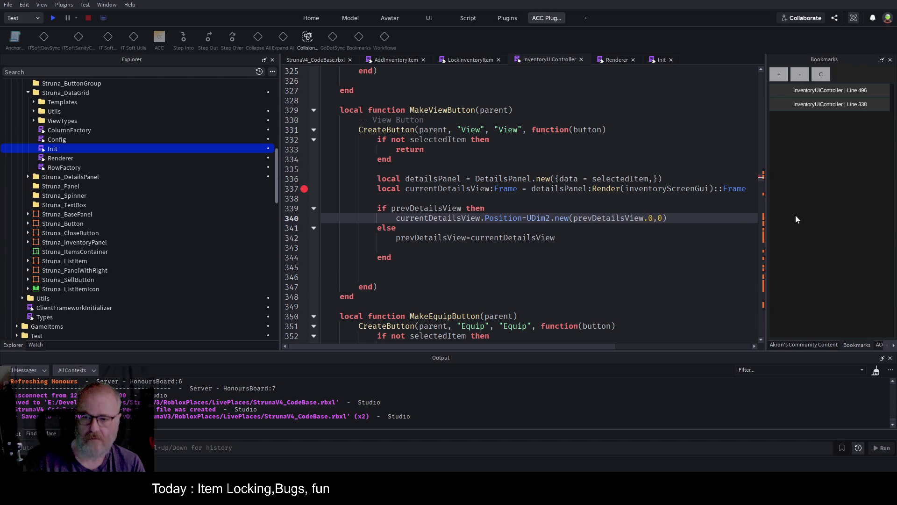
text(P)
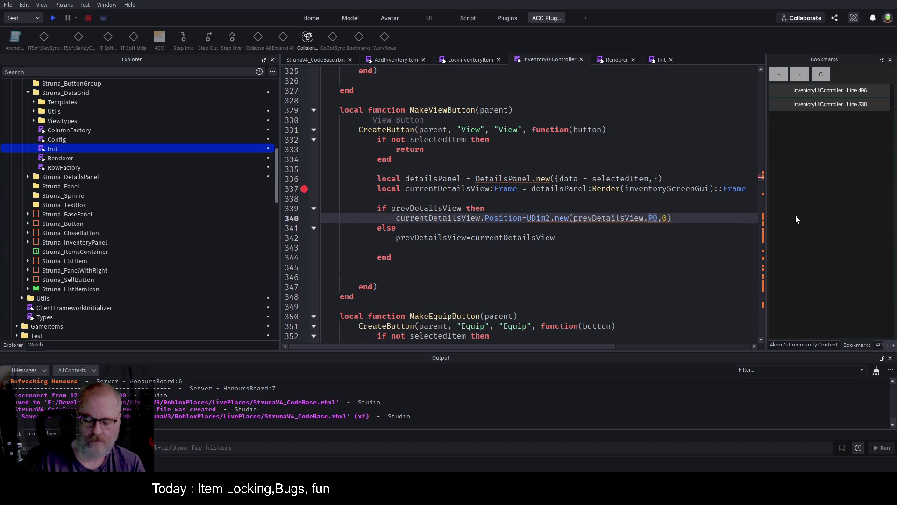
text(osition.X)
key(Delete)
key(shift+Left)
key(shift+Left)
key(shift+Left)
key(ctrl+c)
key(Right)
key(Right)
key(Right)
key(BackSpace)
key(ctrl+v)
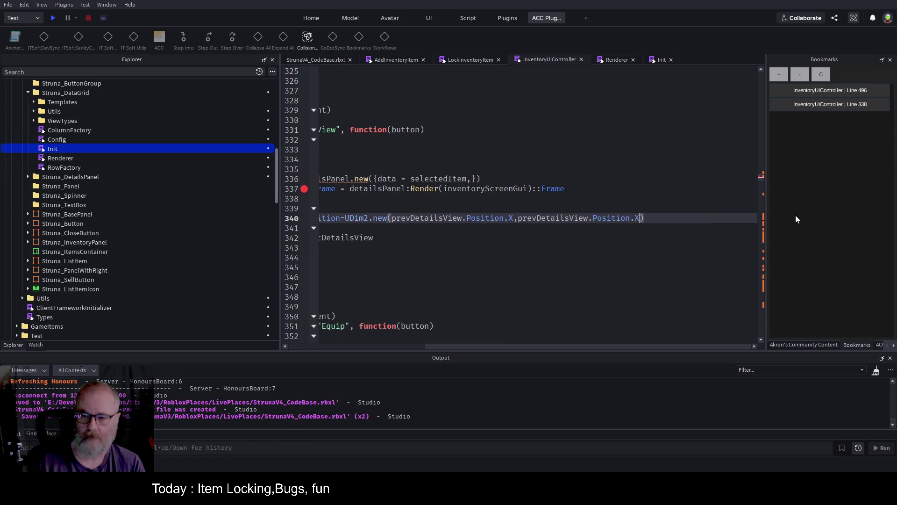
Make the second argument prevDetailsView.Position.Y-50, save, and disable the line 337 breakpoint
key(BackSpace)
text(Y)
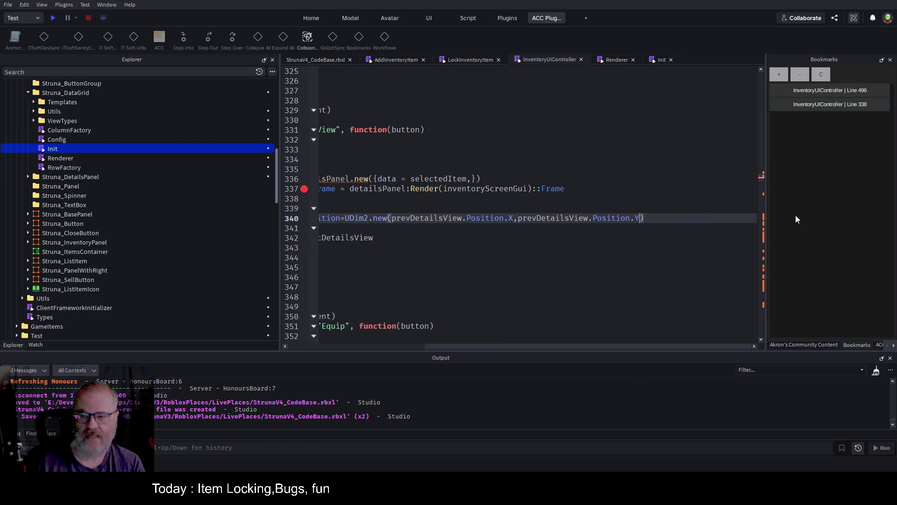
text(+)
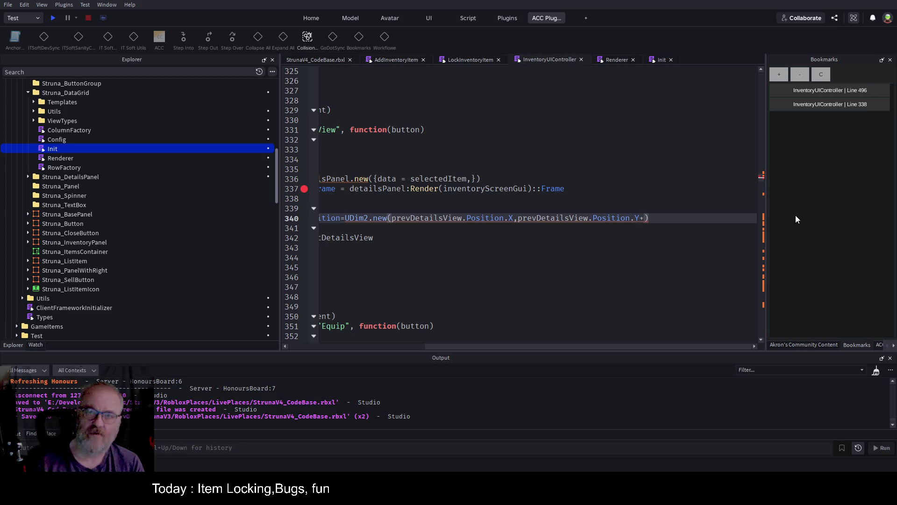
key(BackSpace)
text(-10)
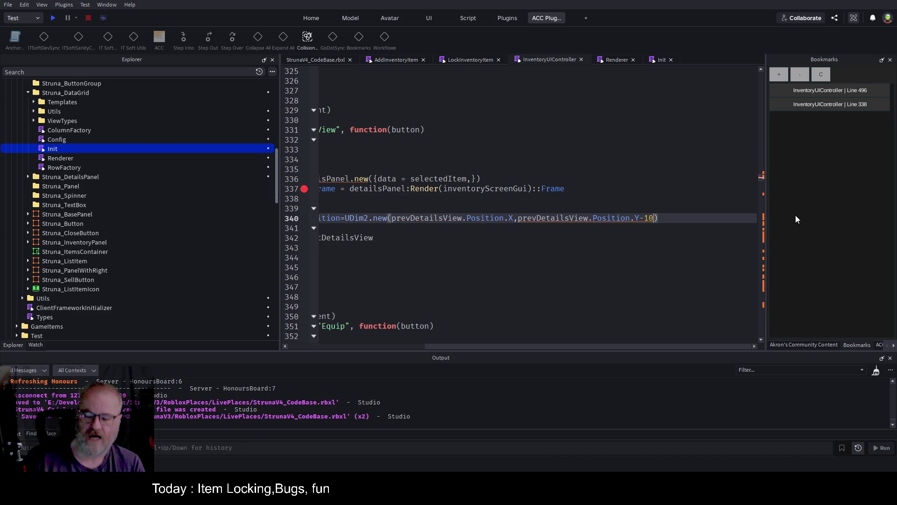
key(BackSpace)
key(BackSpace)
text(50)
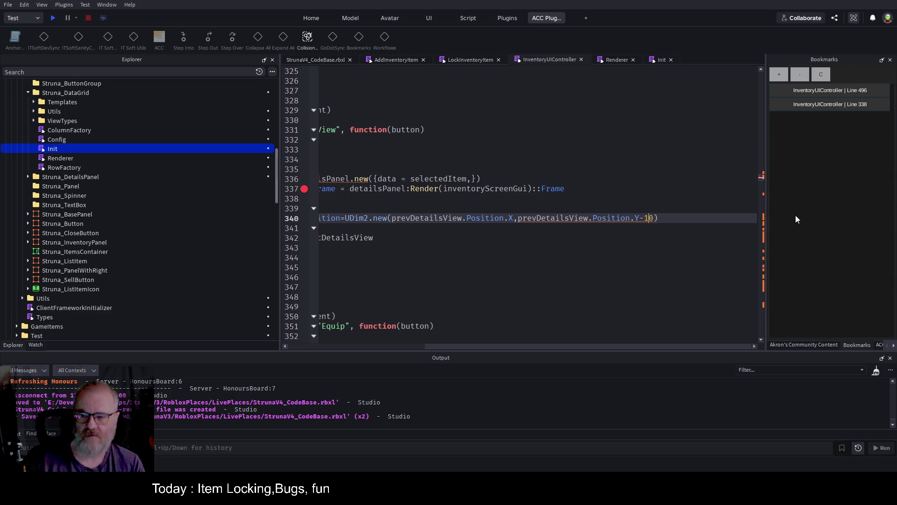
key(Home)
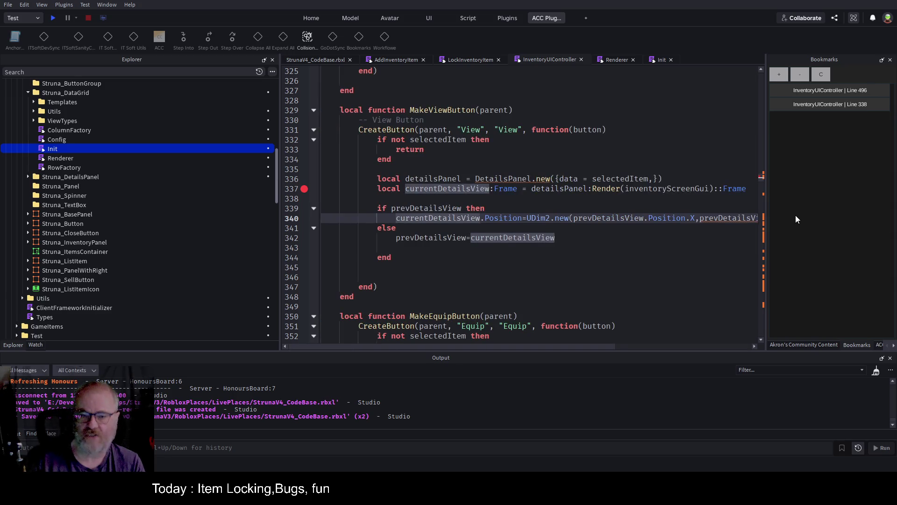
key(ctrl+s)
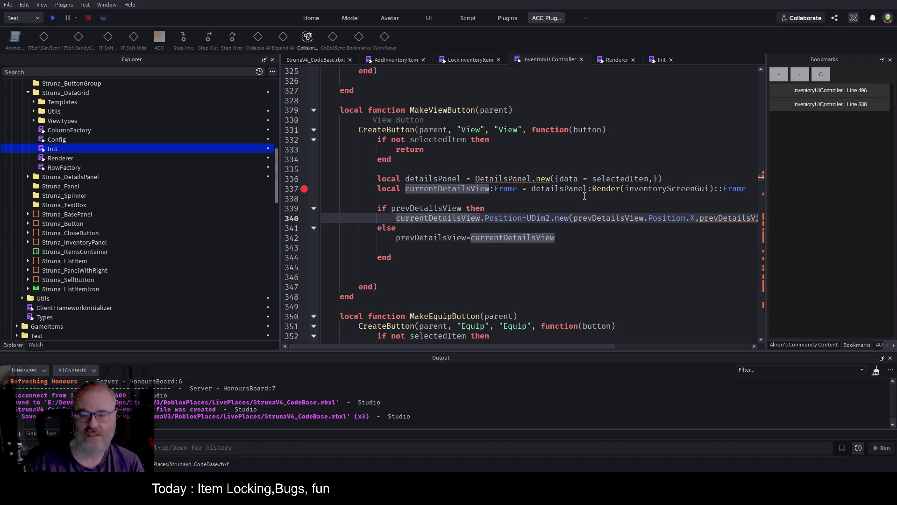
click(304, 188)
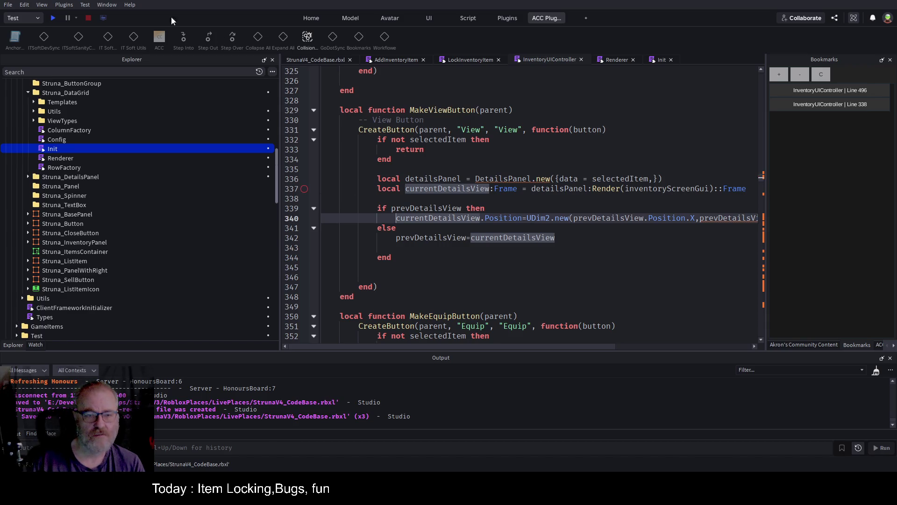
Start a new play test, widen the game view, and clear the output log
click(54, 18)
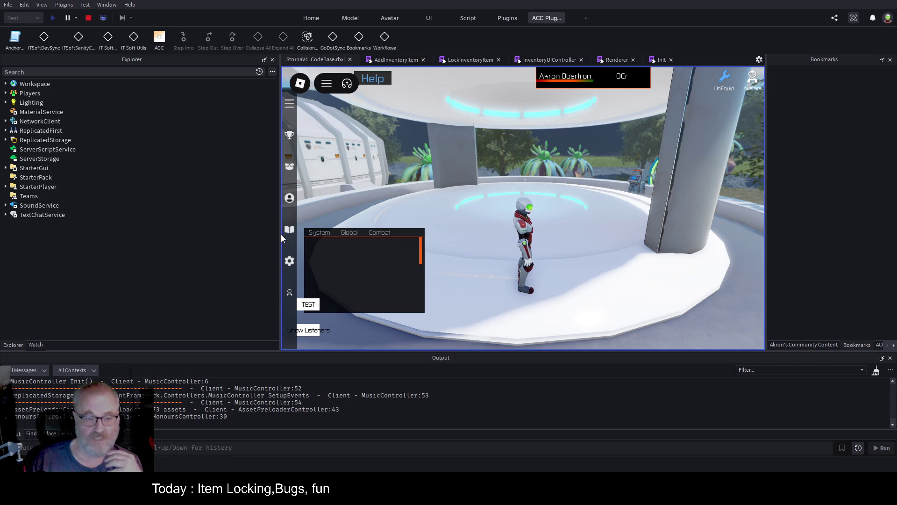
drag(280, 234, 117, 234)
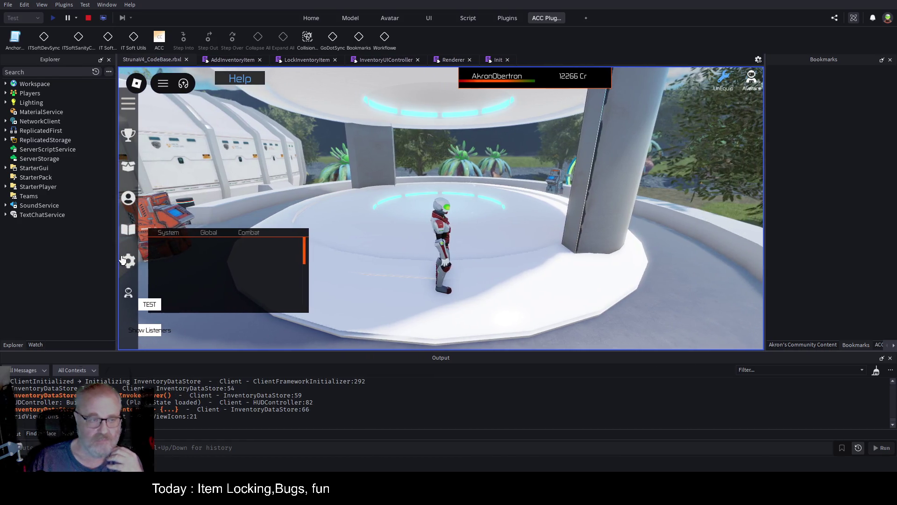
click(877, 371)
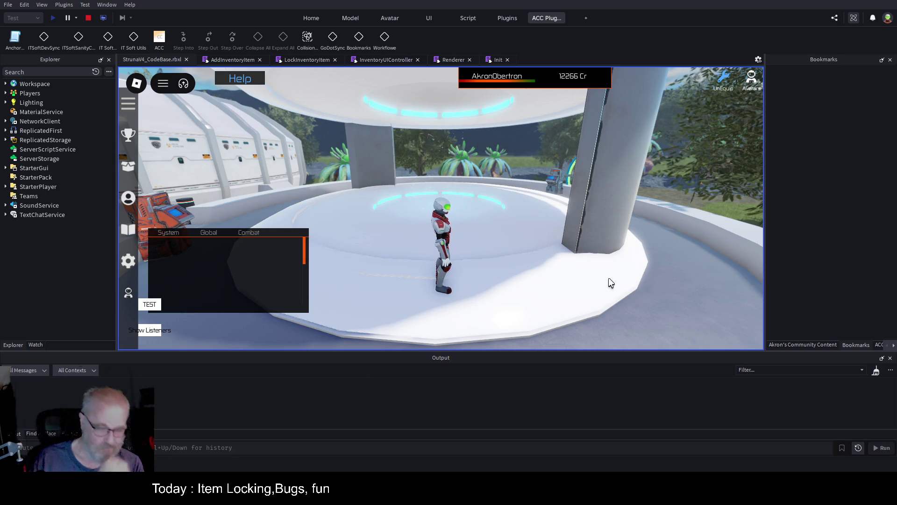
View DE001 then OME001 in the inventory, and jump to the line 340 error
key(i)
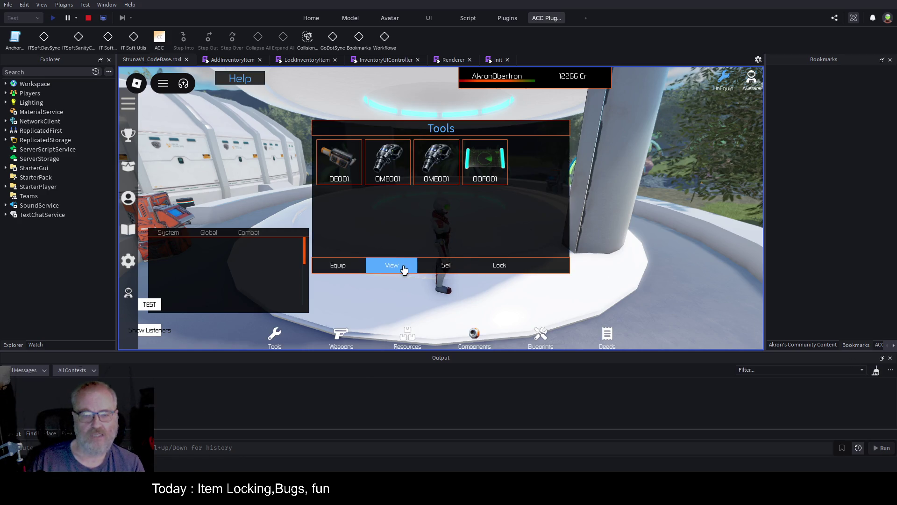
click(334, 162)
click(392, 265)
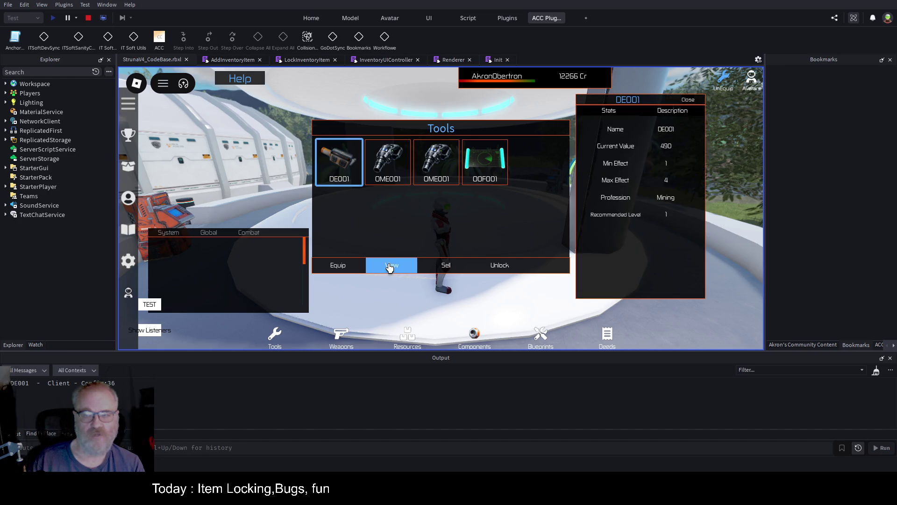
click(387, 163)
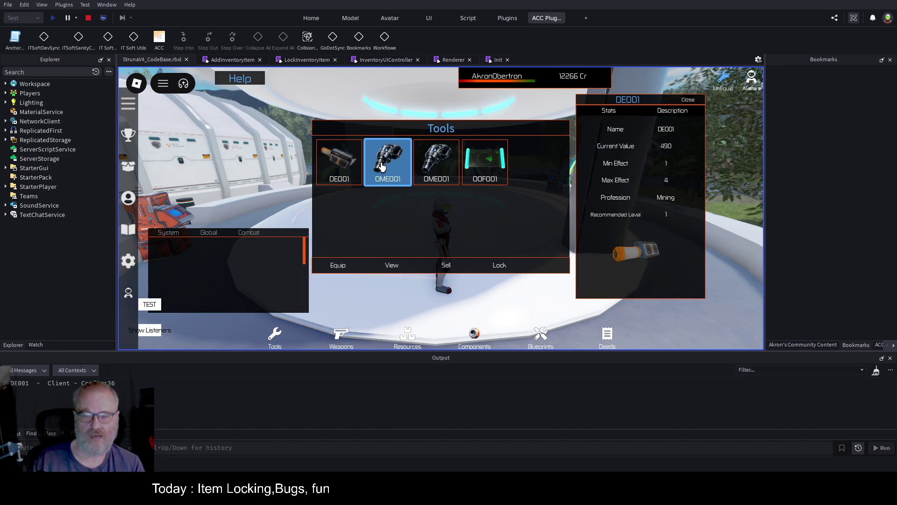
click(388, 266)
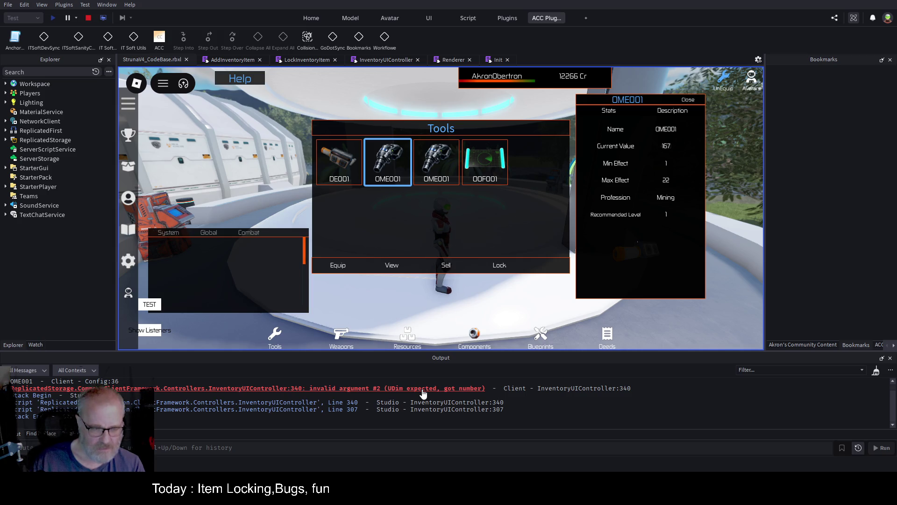
click(423, 391)
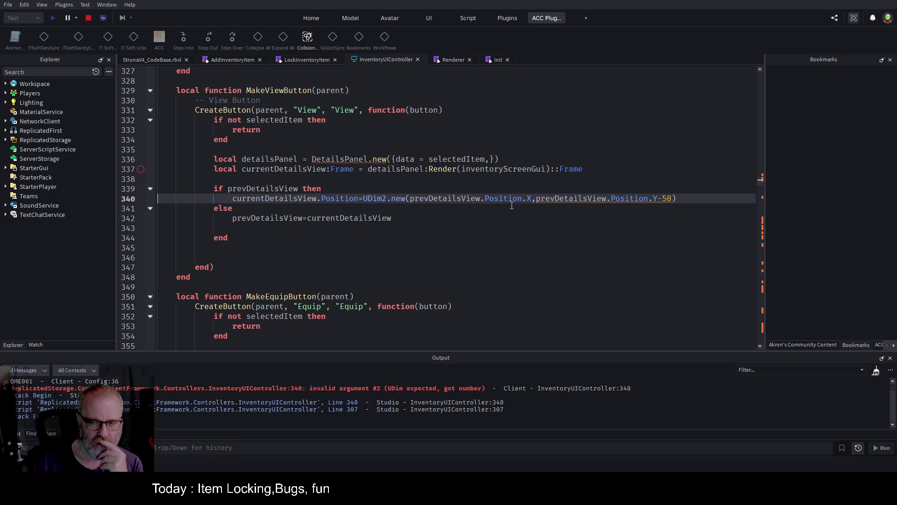
Change the first Position.X reference on line 340 to prevDetailsView.AbsolutePosition.X
double_click(528, 198)
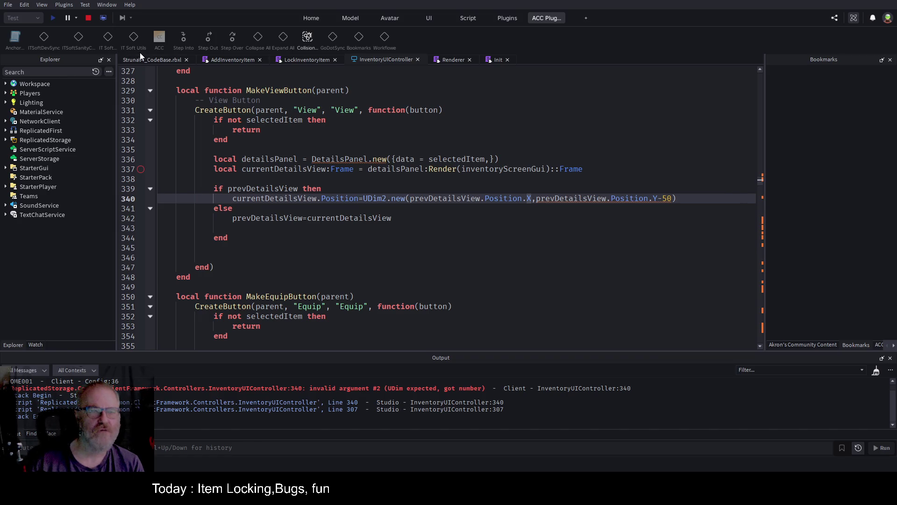
click(524, 198)
key(BackSpace)
text(oo)
key(BackSpace)
key(BackSpace)
text(x.)
key(BackSpace)
key(BackSpace)
text(X.)
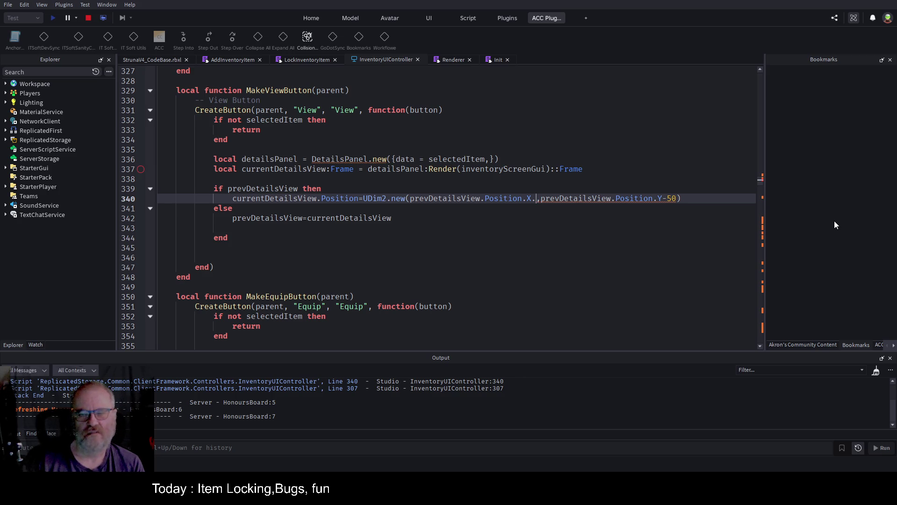
key(BackSpace)
key(BackSpace)
key(BackSpace)
text(A)
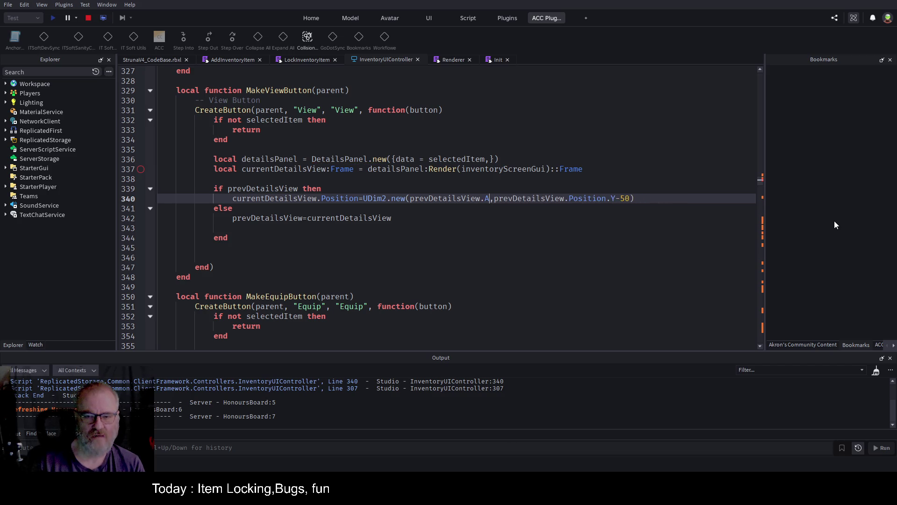
text(bsoluteRotati)
key(BackSpace)
key(BackSpace)
key(BackSpace)
text(solutePosition.)
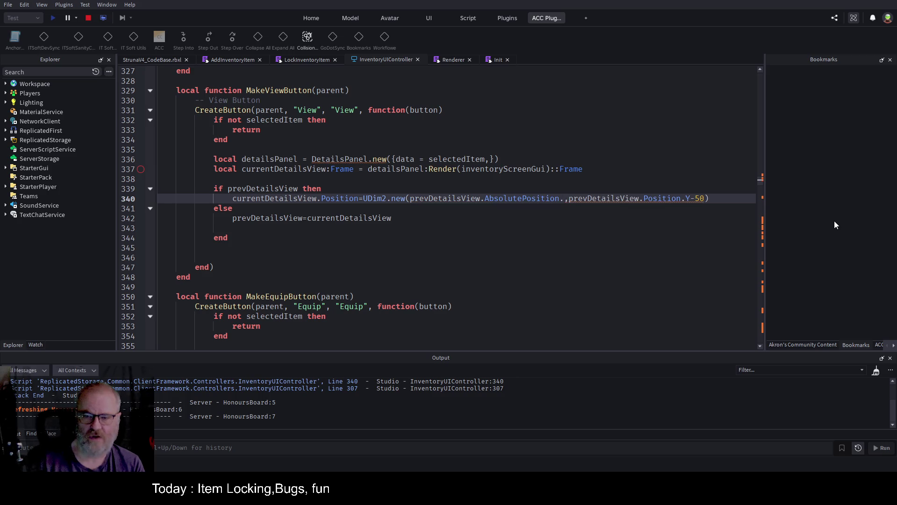
text(X)
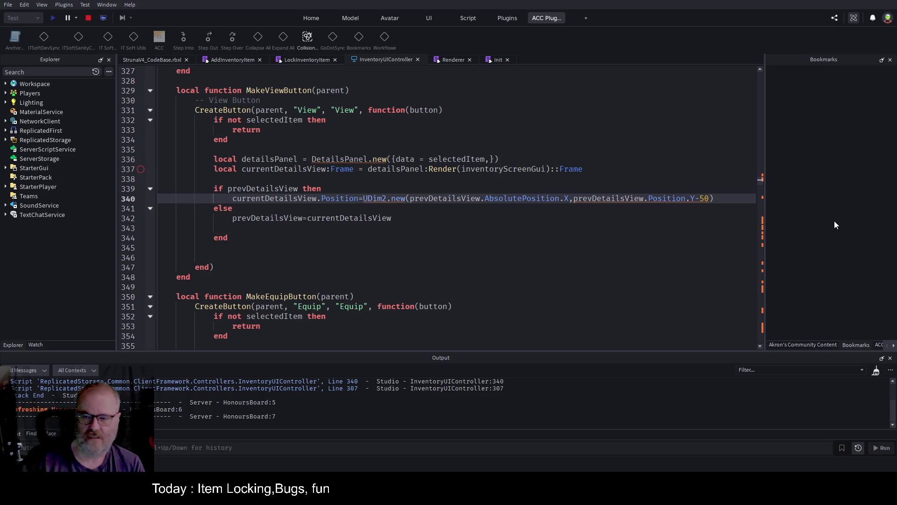
Replace the second Position with AbsolutePosition, add 0 scale arguments, and stop the playtest
double_click(536, 202)
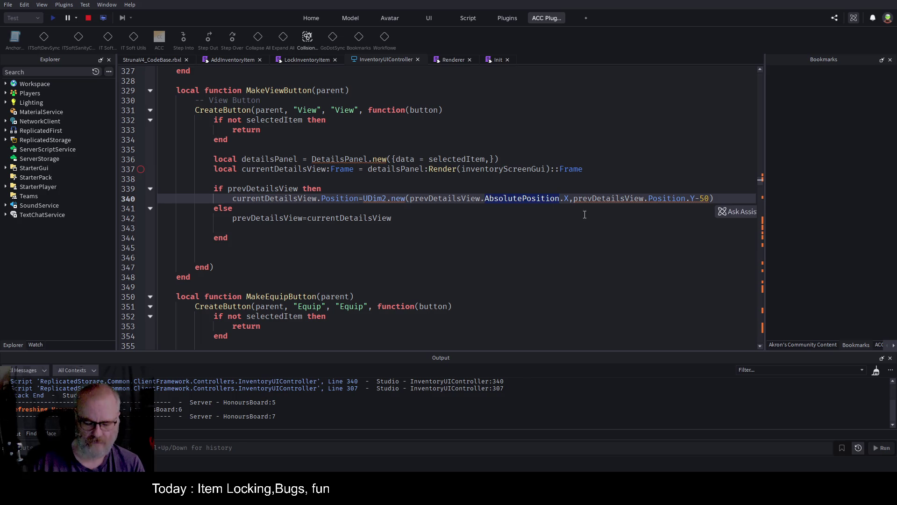
double_click(666, 198)
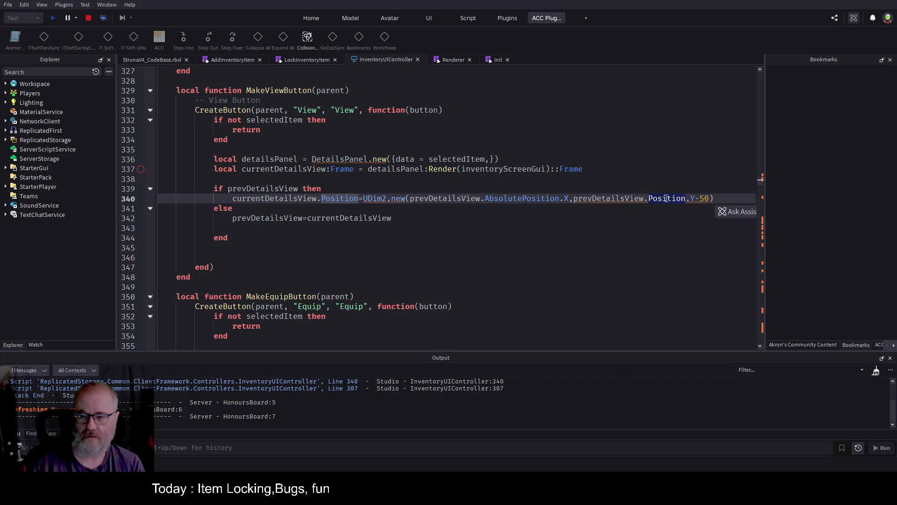
key(ctrl+v)
click(423, 198)
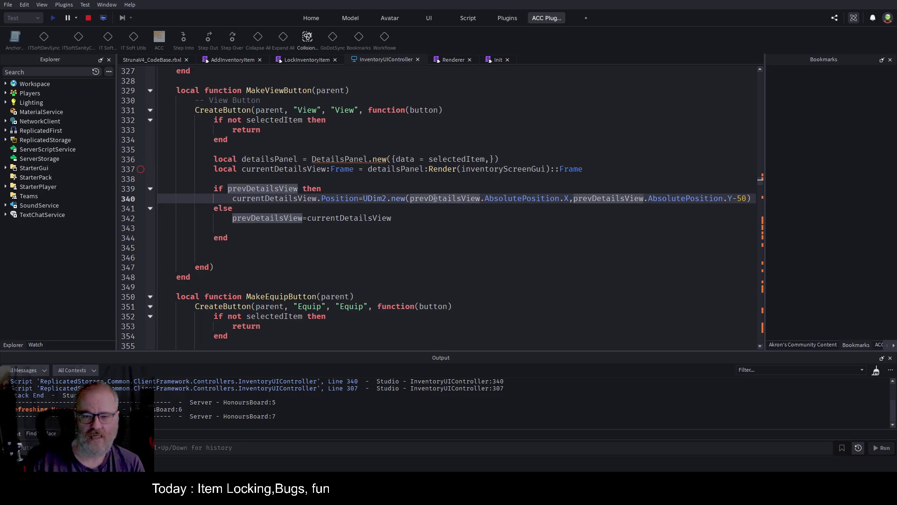
text(0,)
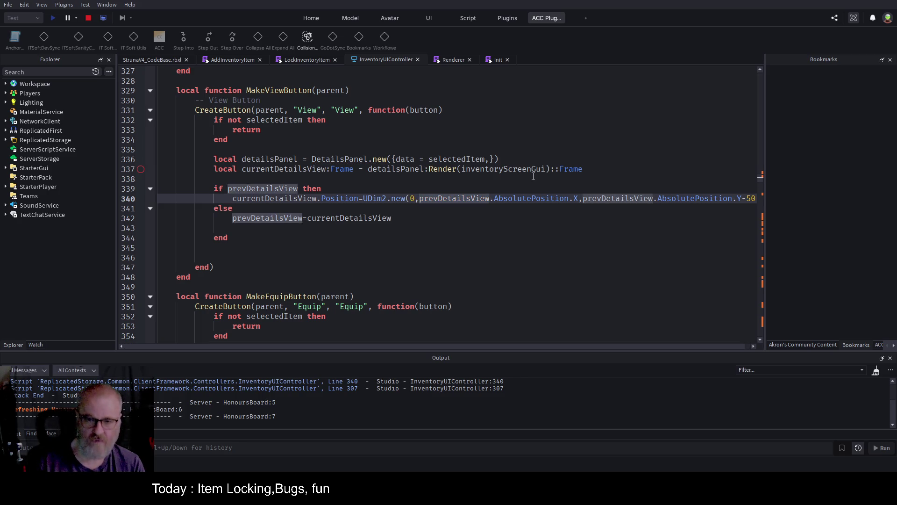
key(ctrl+Right)
key(ctrl+Right)
key(ctrl+Right)
key(ctrl+Right)
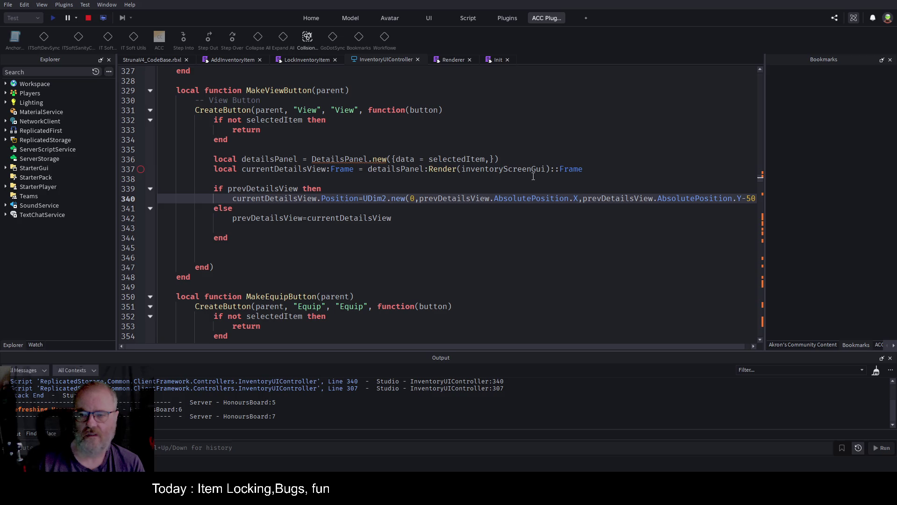
key(ctrl+Right)
text(0,)
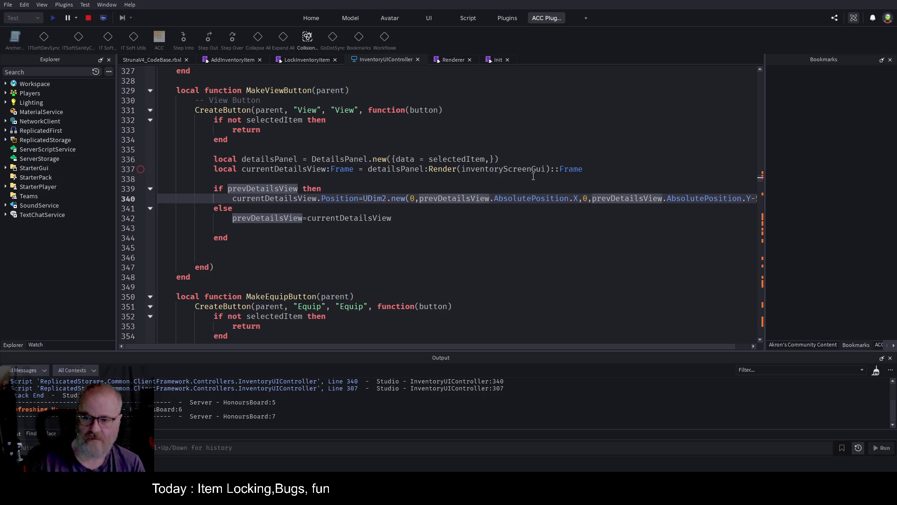
key(Down)
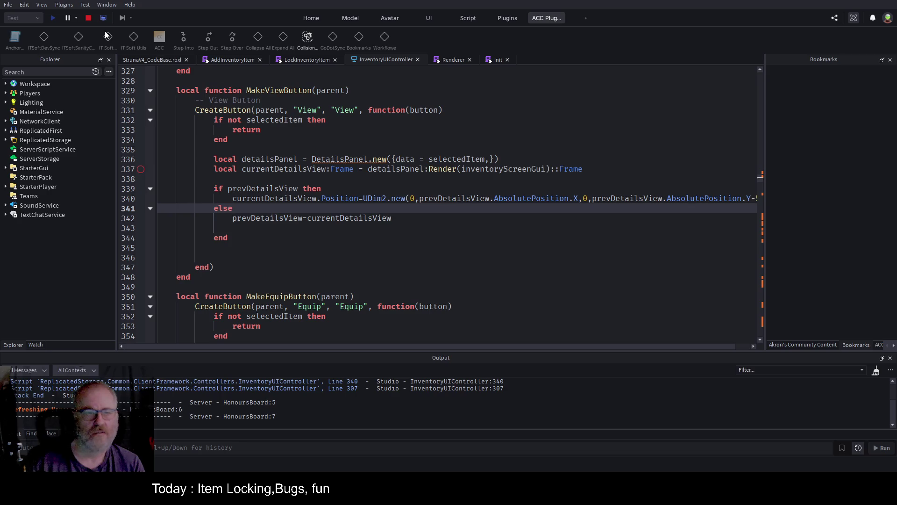
click(88, 19)
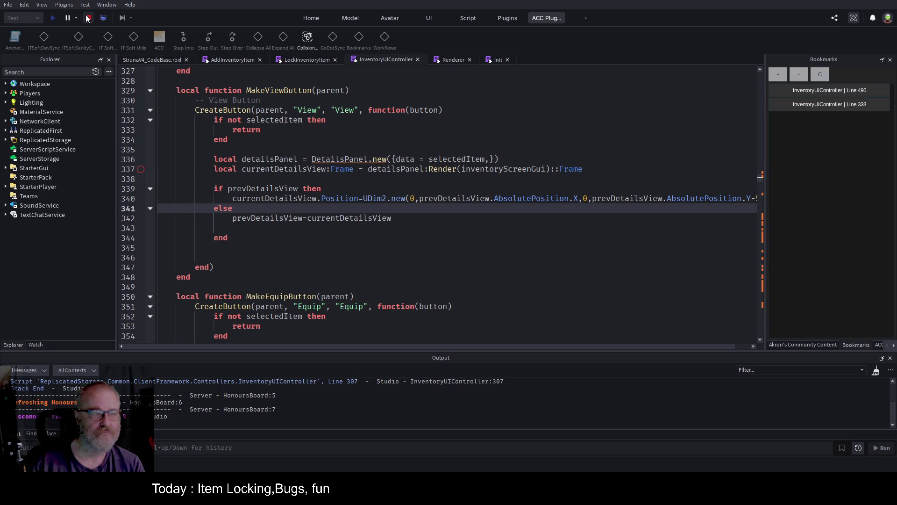
Restart the playtest, open the Tools inventory, and view details for DE001 then OME001
click(53, 18)
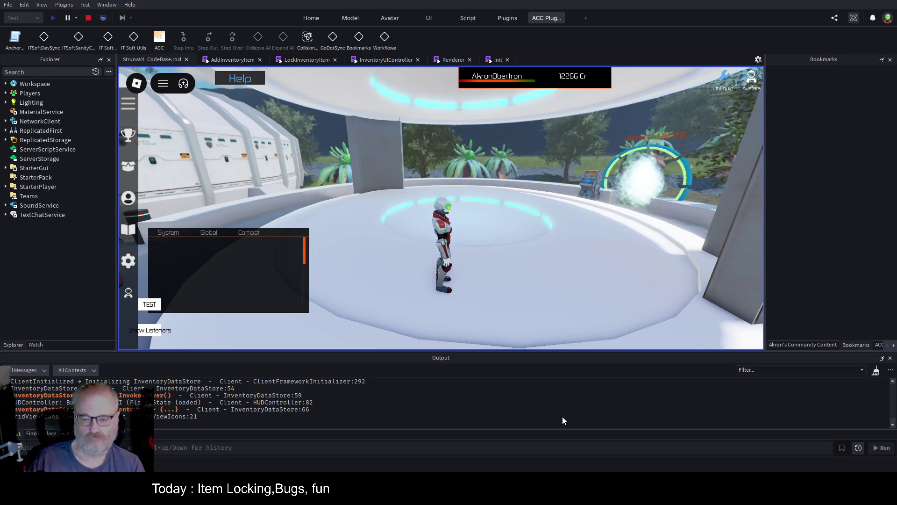
key(i)
click(320, 159)
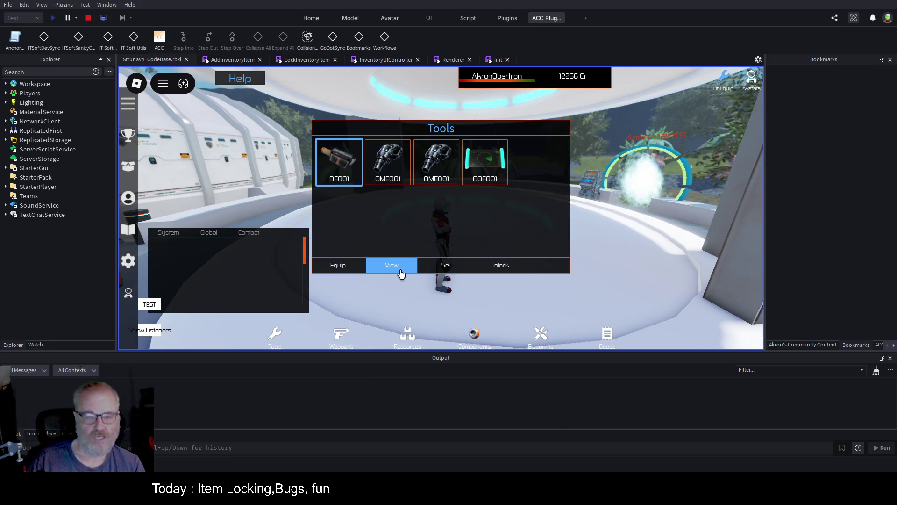
click(393, 265)
click(388, 161)
click(392, 265)
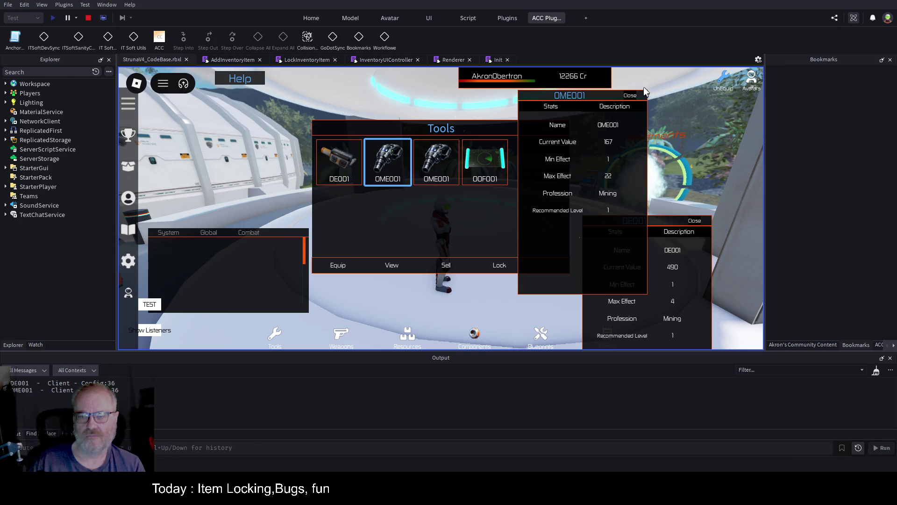
Close OME001, move DE001 up-right, reopen OME001, and drag the stacked panels down
click(634, 97)
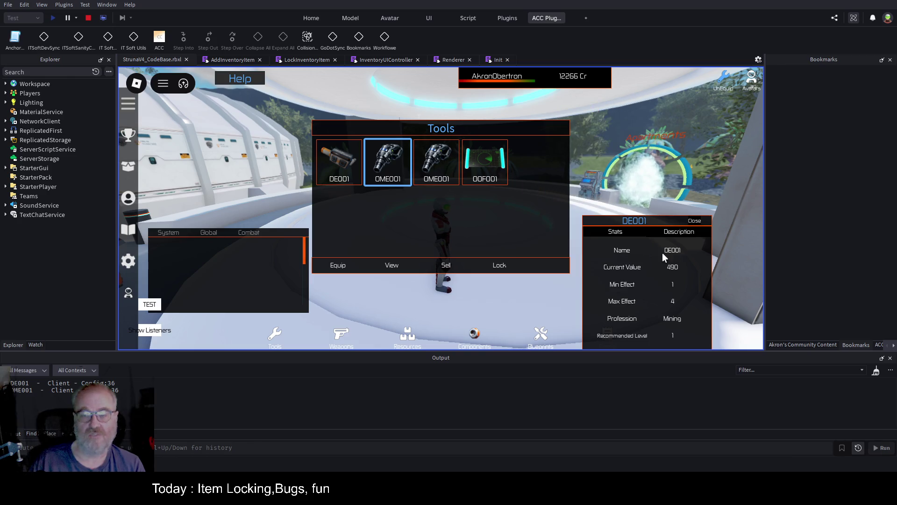
drag(695, 287, 707, 184)
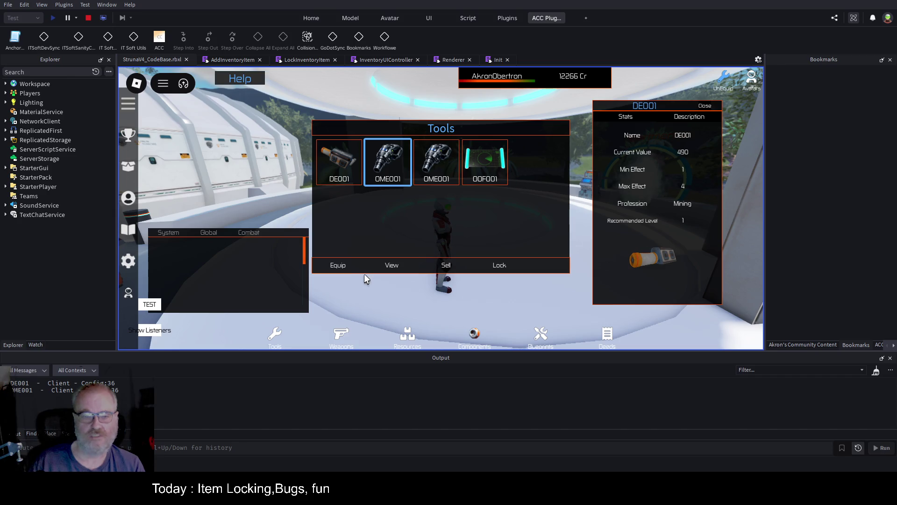
click(391, 266)
drag(609, 139, 620, 254)
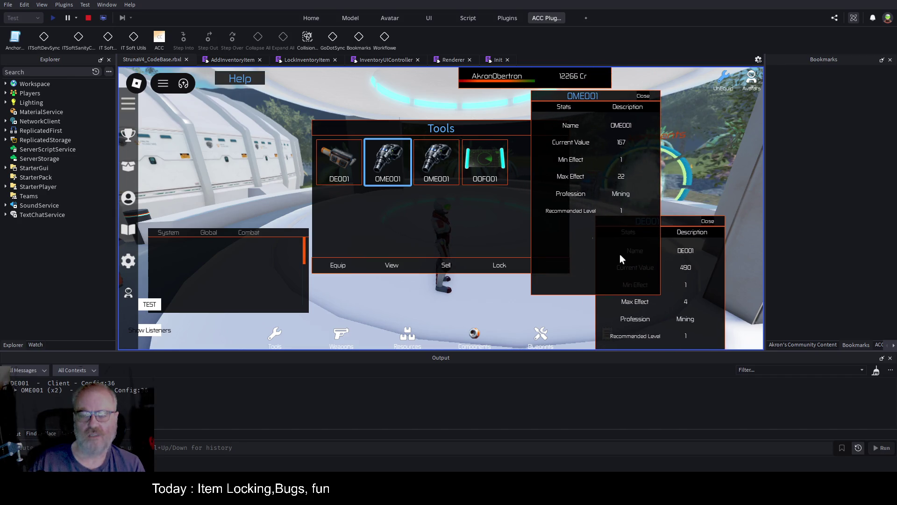
Close OME001 again, move DE001 up, reopen OME001, and place DE001 beside it
click(644, 97)
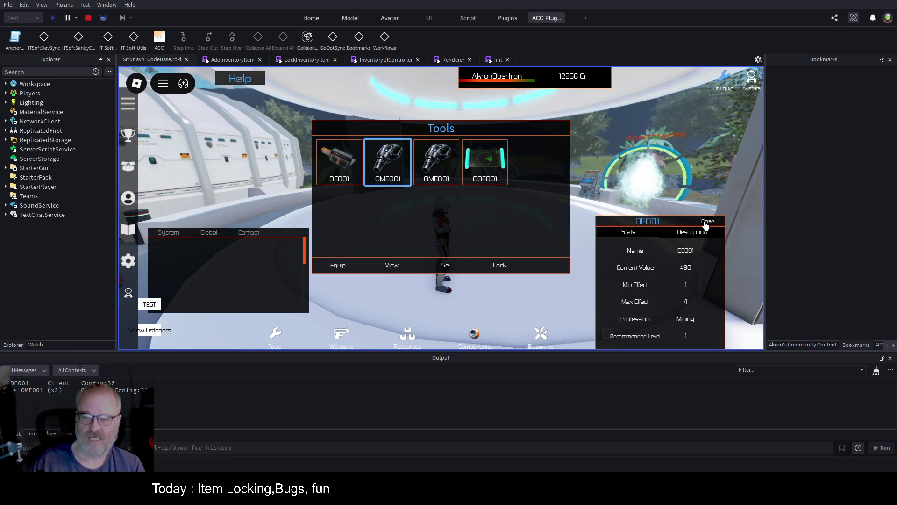
mouse_move(685, 219)
mouse_down()
mouse_move(687, 145)
mouse_move(667, 108)
mouse_up()
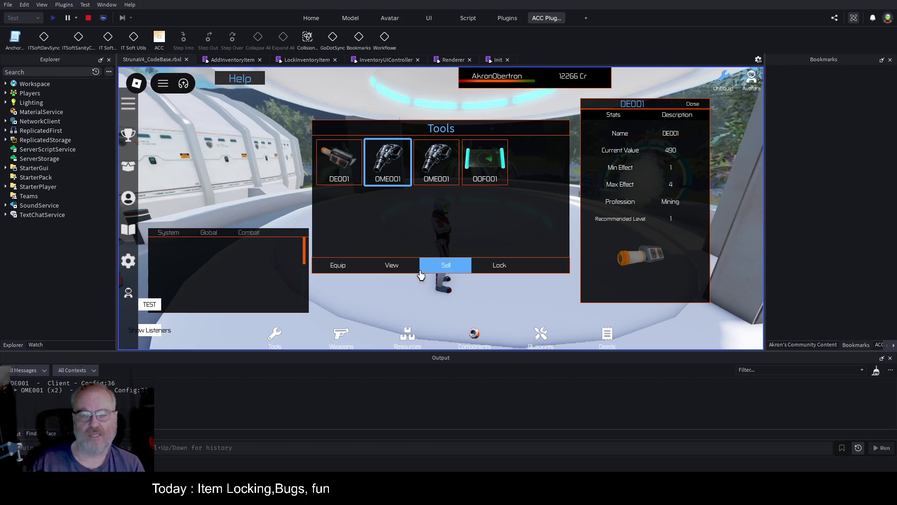
click(398, 268)
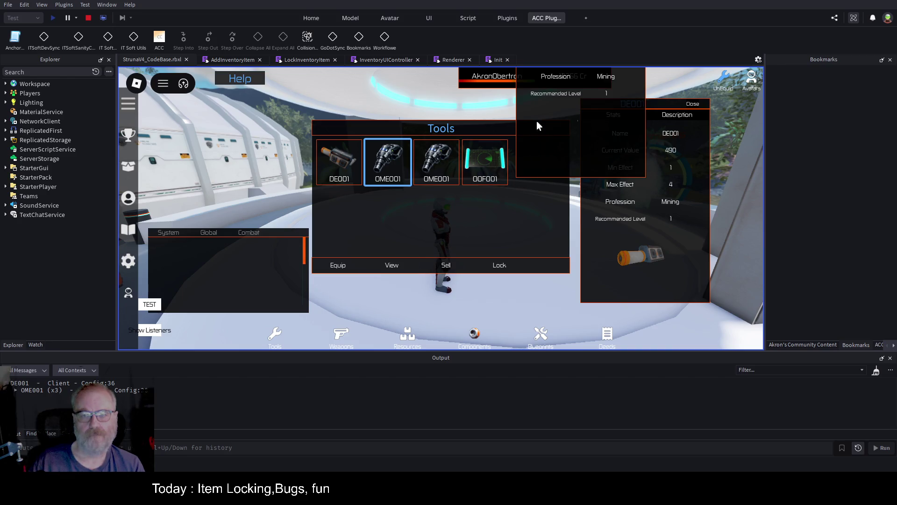
drag(707, 243, 744, 126)
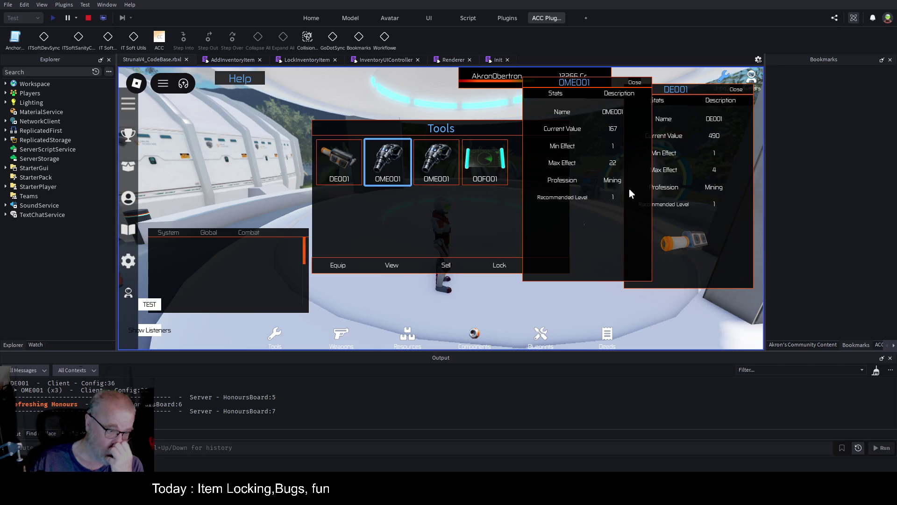
Expand Players > PlayerGui > Common > InventoryUI > SGUI_Inventory, inspect the panels, and widen Explorer
click(5, 93)
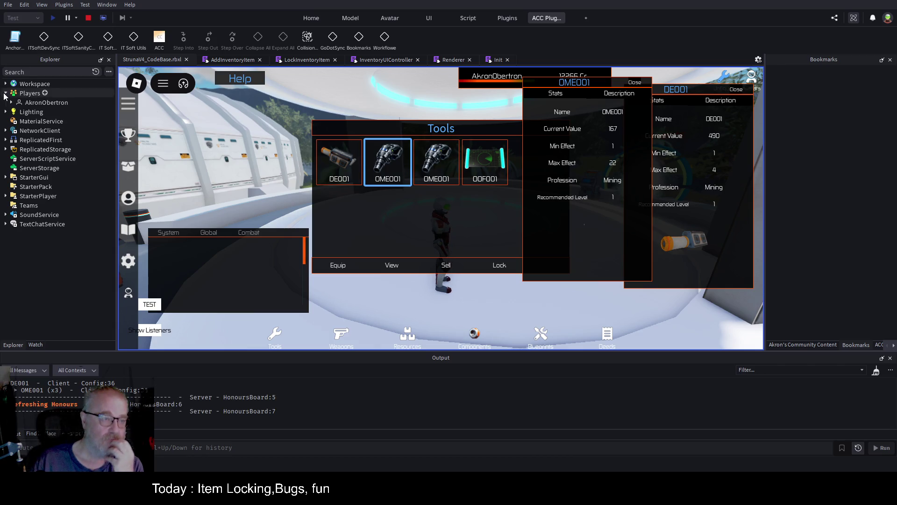
click(11, 103)
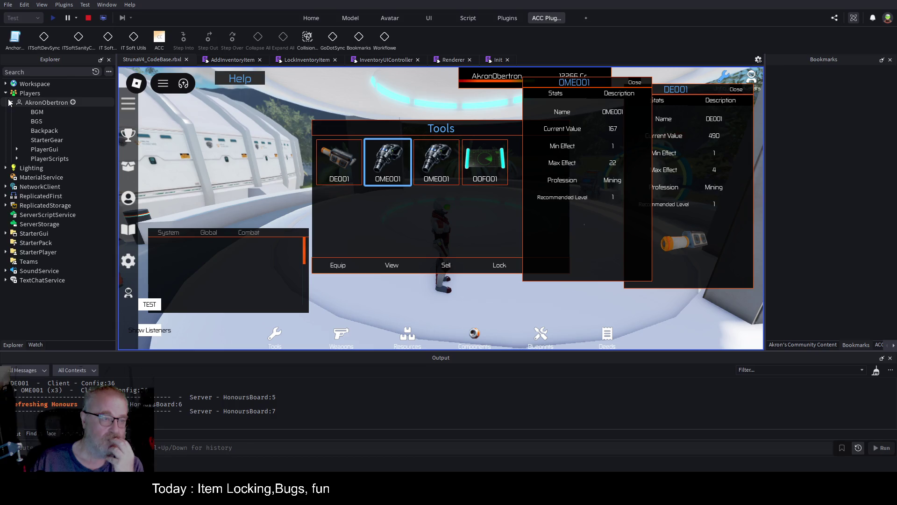
click(17, 149)
click(22, 159)
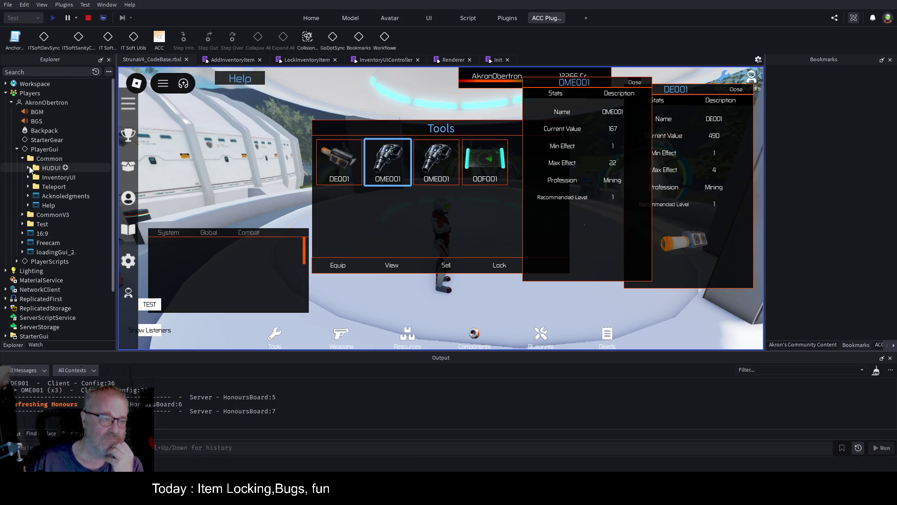
click(28, 177)
click(34, 186)
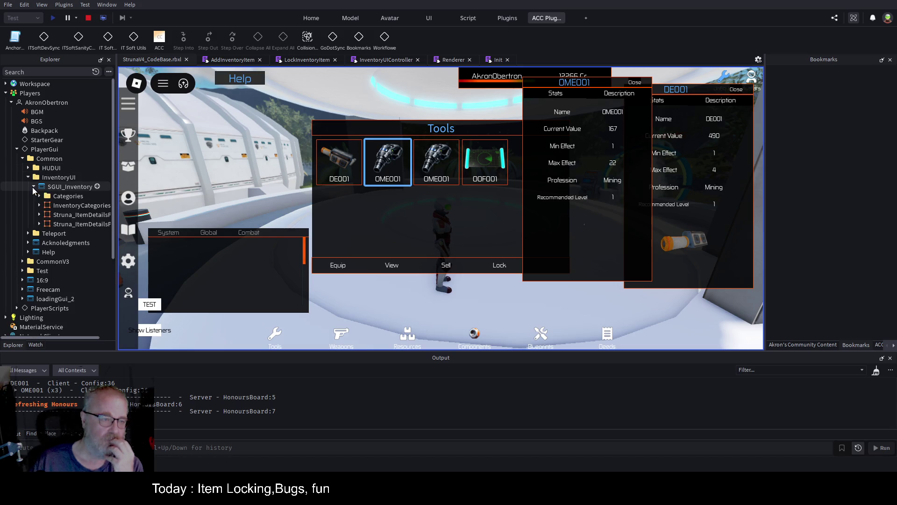
click(89, 225)
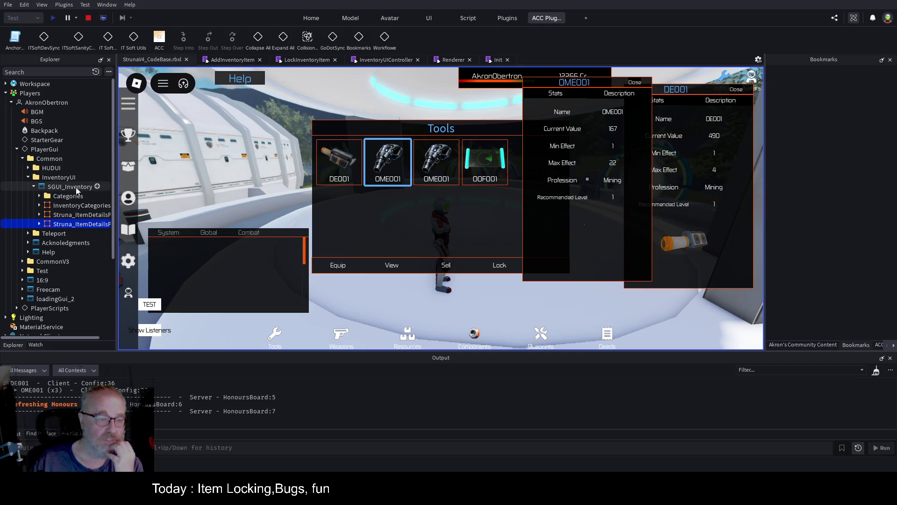
click(94, 205)
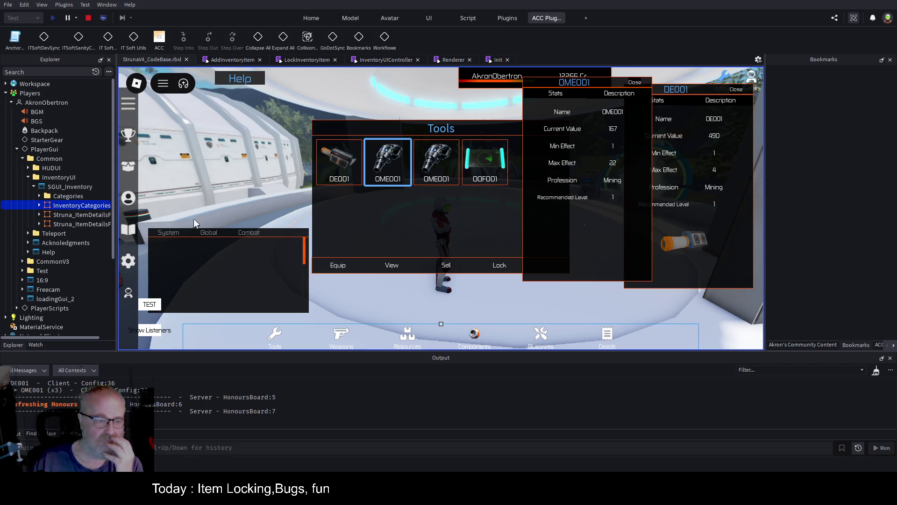
mouse_move(117, 215)
mouse_down()
mouse_move(191, 214)
mouse_move(178, 216)
mouse_up()
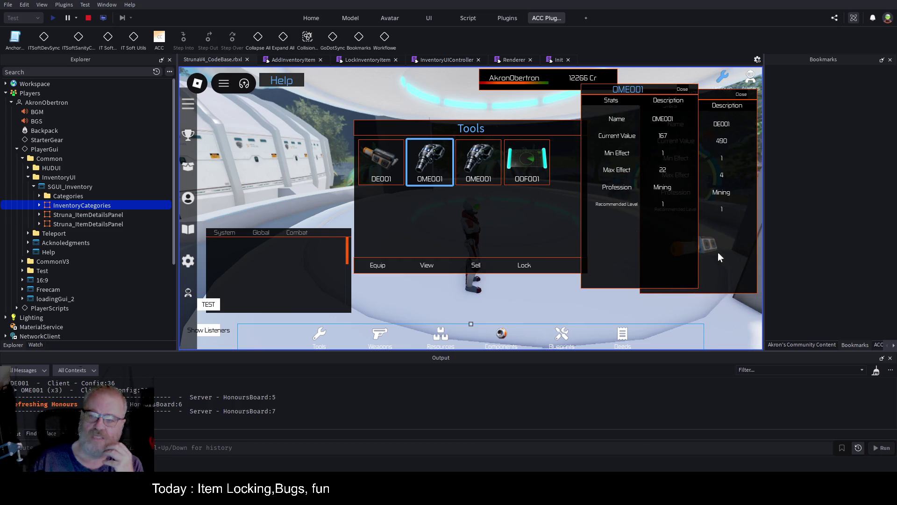
Open an OOF001 details panel and drag the OME001 and DE001 panels beside it
click(525, 172)
click(423, 265)
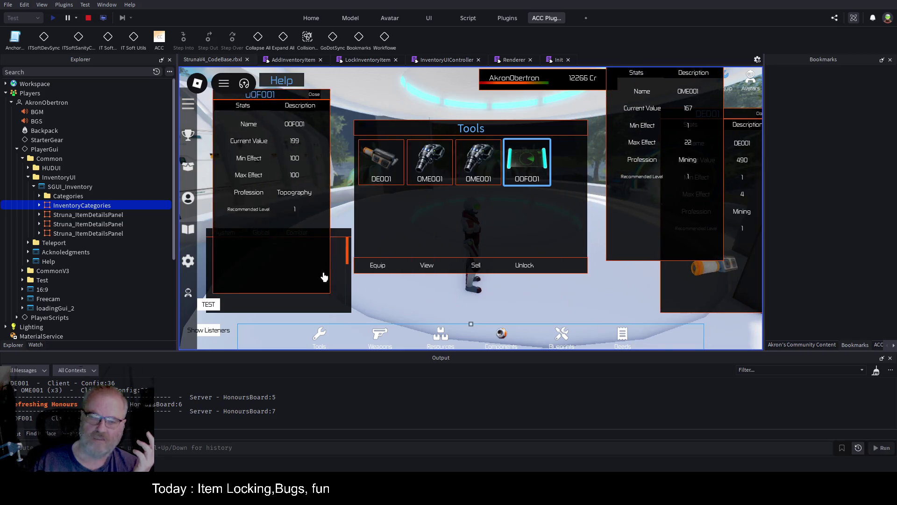
drag(640, 241, 357, 276)
mouse_move(722, 301)
mouse_down()
mouse_move(706, 310)
mouse_move(509, 276)
mouse_up()
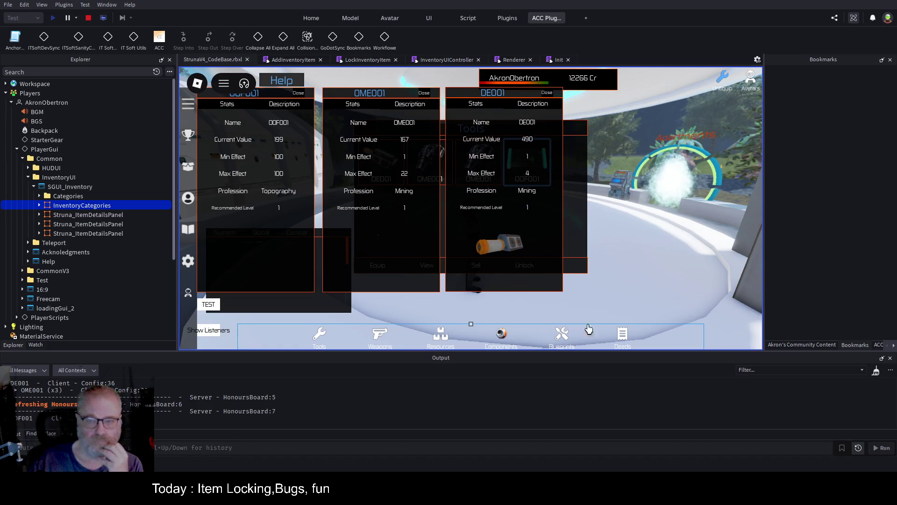
Close the DE001, OME001 and OOF001 panels and then the Tools inventory
key(i)
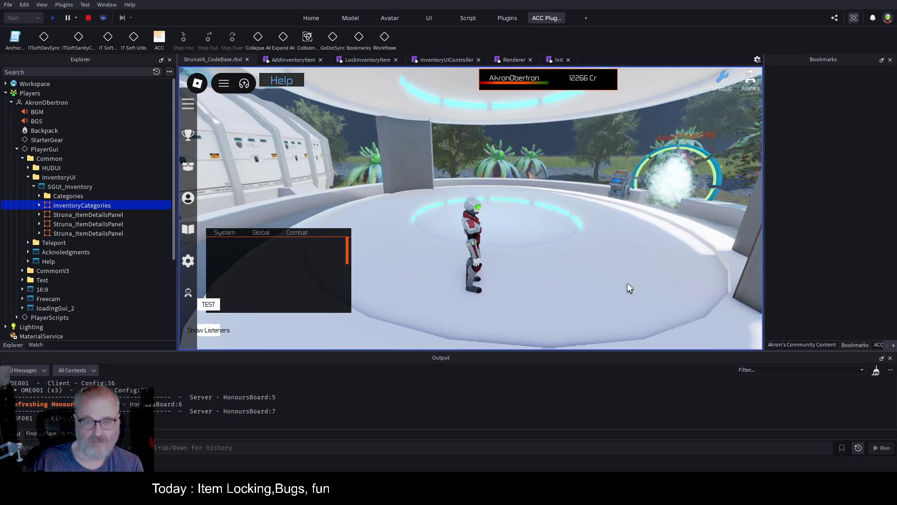
key(i)
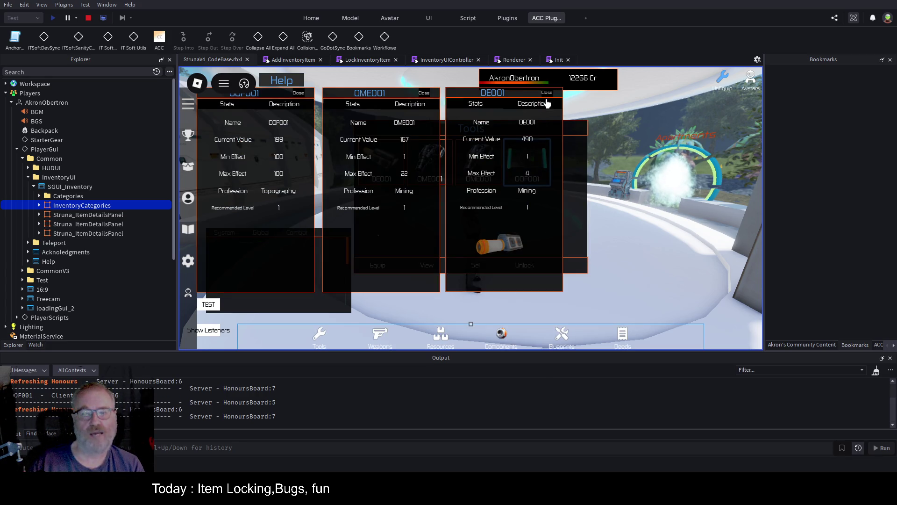
click(547, 93)
click(424, 94)
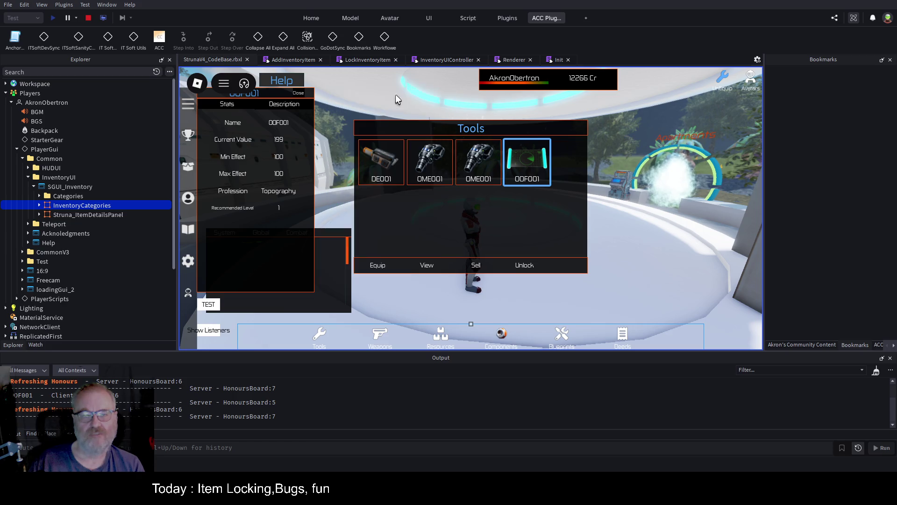
click(298, 93)
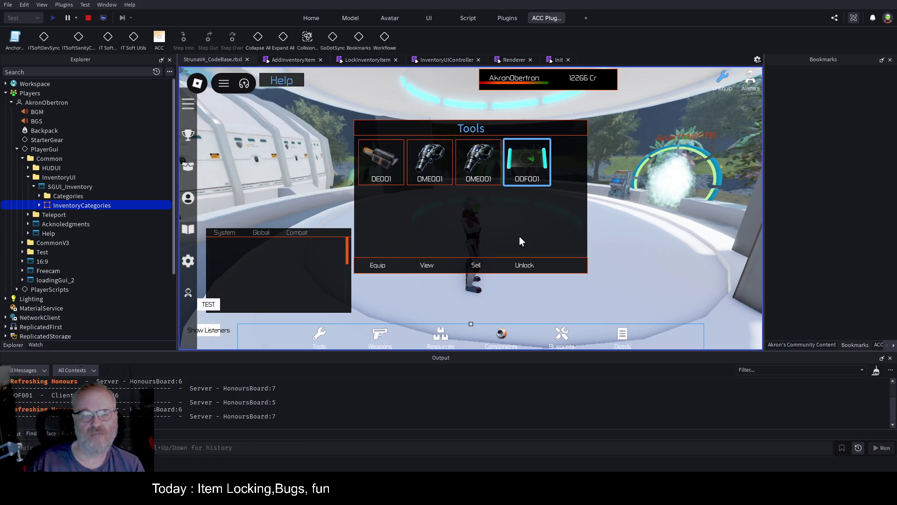
key(i)
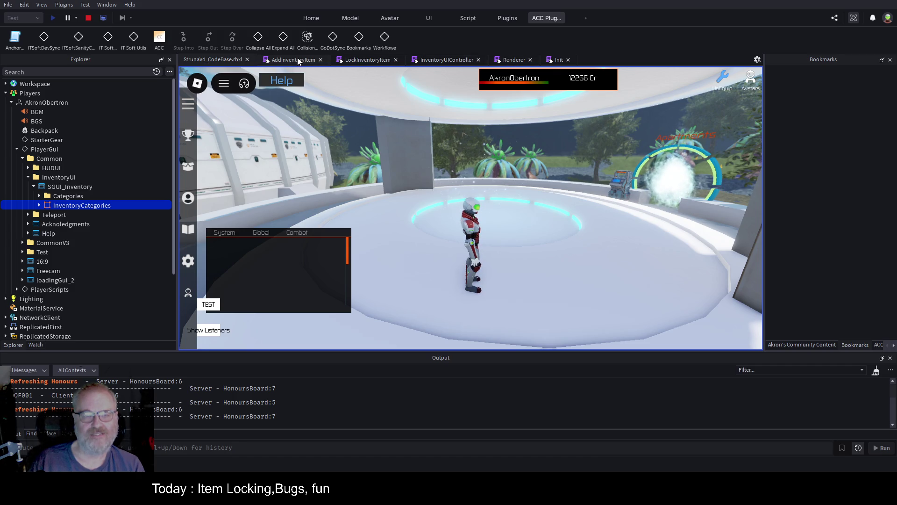
Switch to InventoryUIController, select inventoryScreenGui on line 337, collapse InventoryUI, and stop the playtest
click(431, 59)
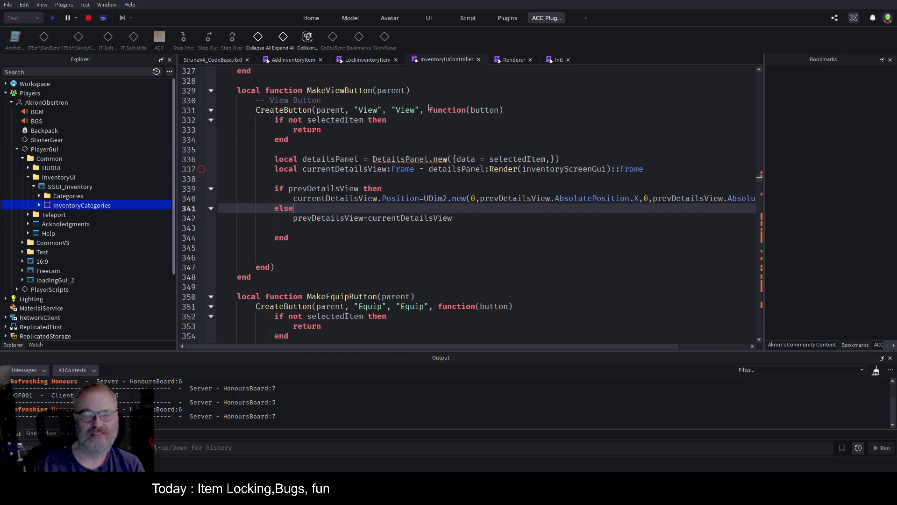
double_click(546, 167)
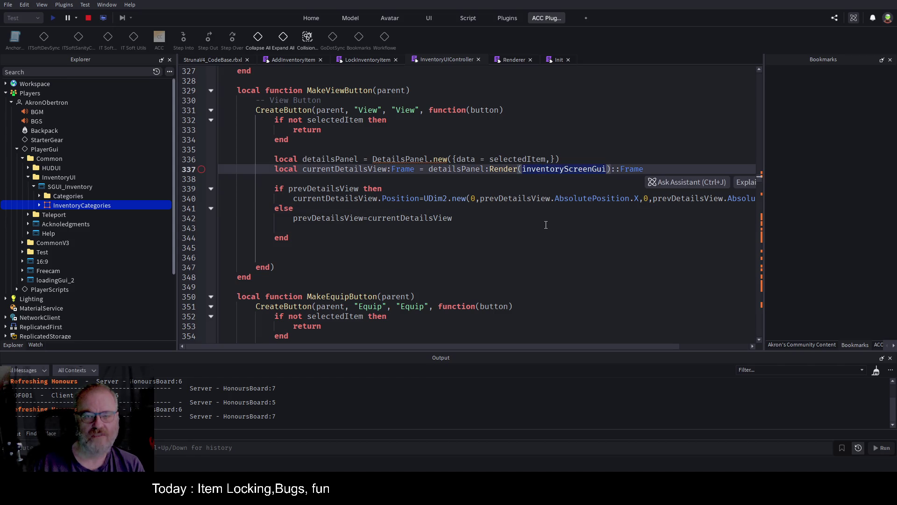
click(35, 186)
click(29, 177)
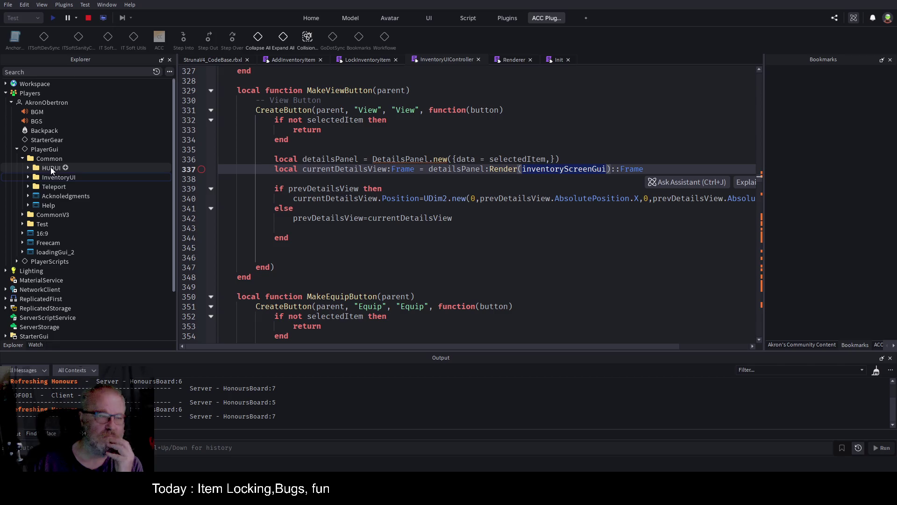
scroll(122, 206, down, 2)
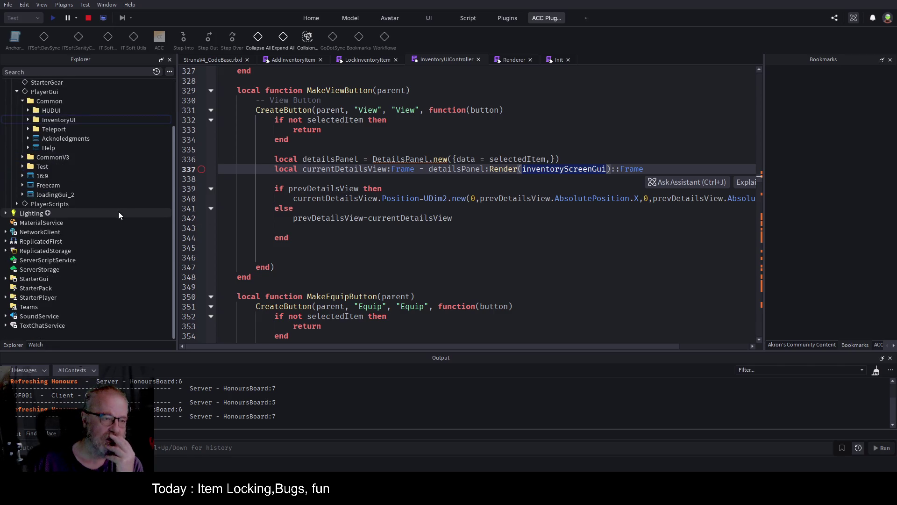
click(92, 16)
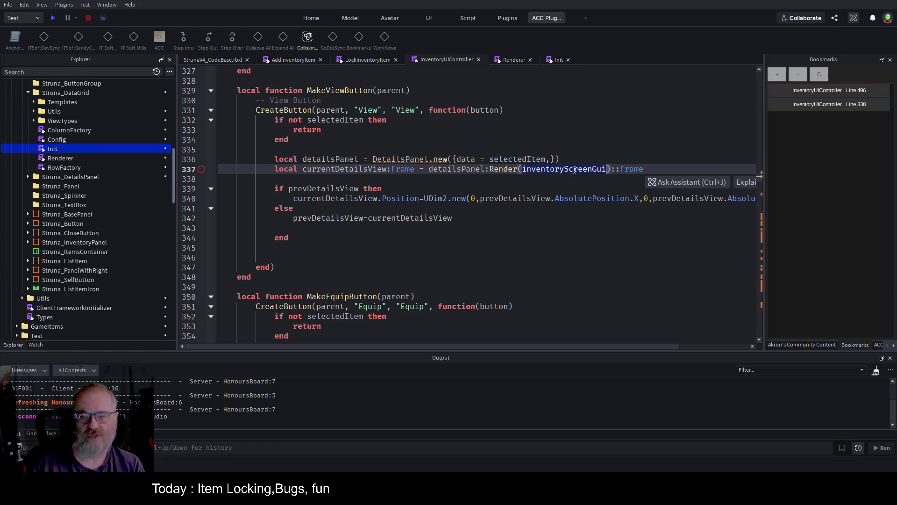
Search the controller for inventoryScreenGui and inspect its definition on line 88
key(ctrl+f)
key(Return)
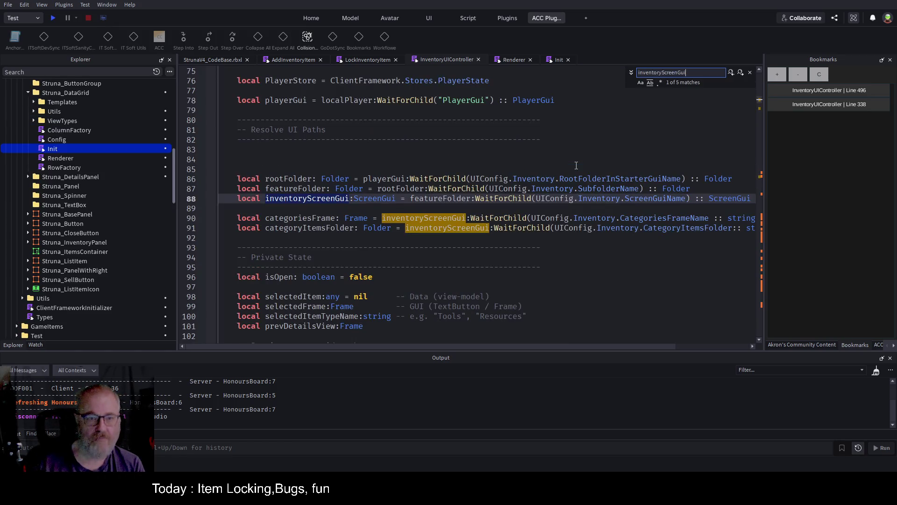
double_click(335, 198)
scroll(550, 245, down, 1)
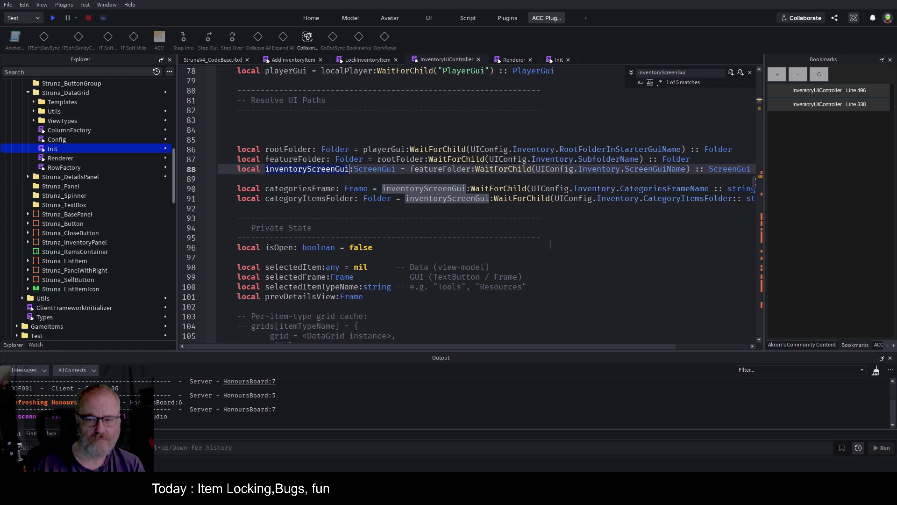
scroll(551, 248, down, 5)
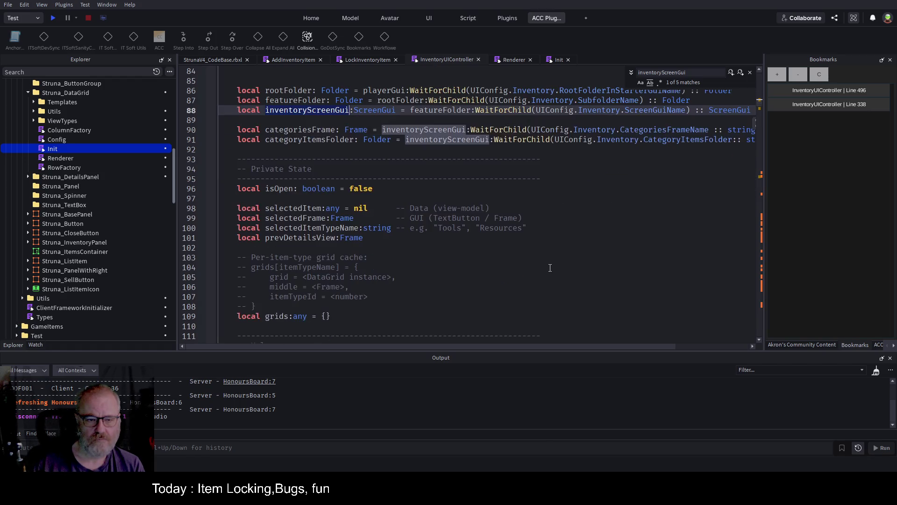
scroll(550, 269, up, 6)
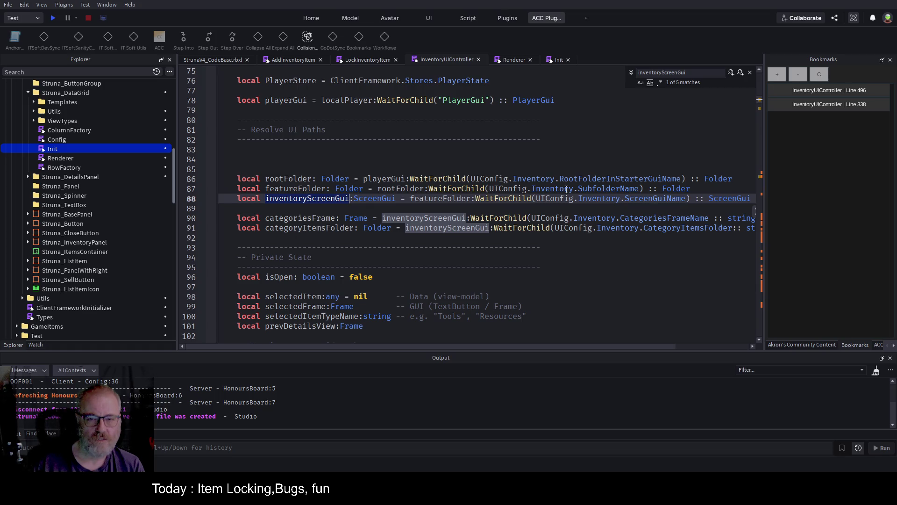
click(326, 210)
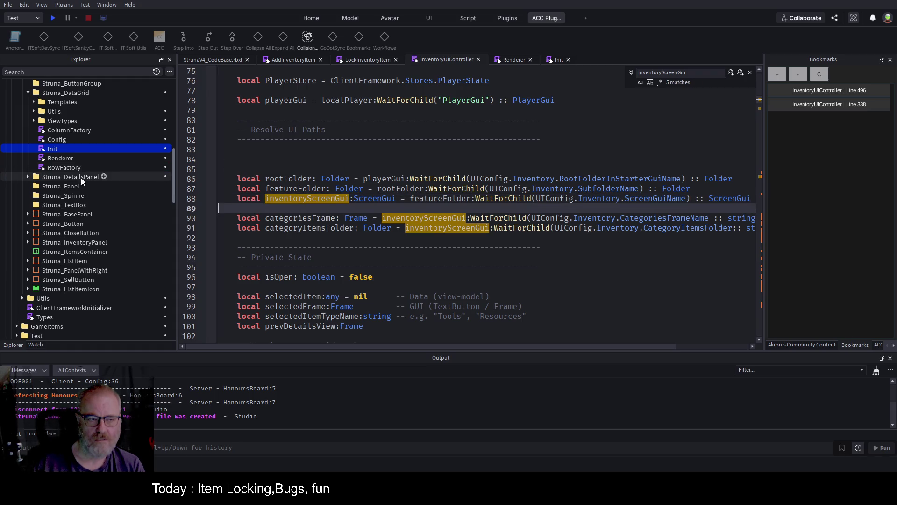
Expand the Config folder and open the UIConfig module script
scroll(61, 140, up, 15)
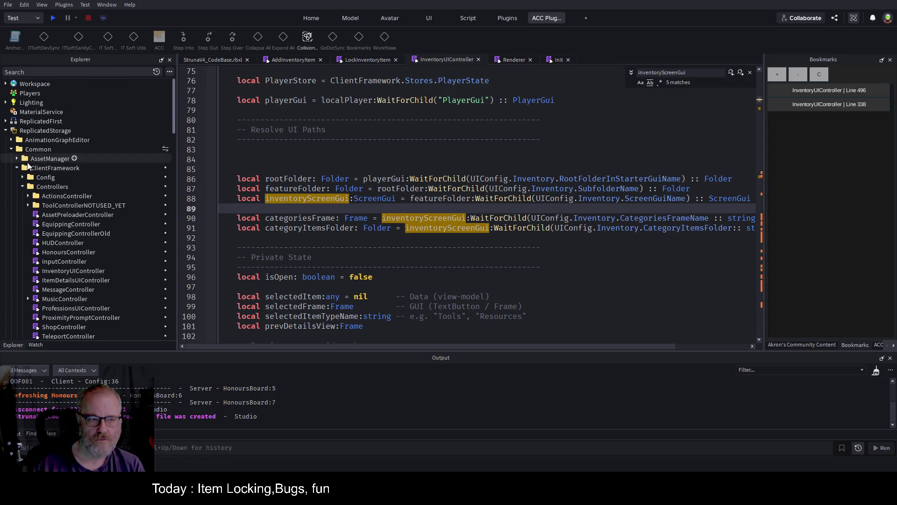
click(23, 178)
double_click(54, 197)
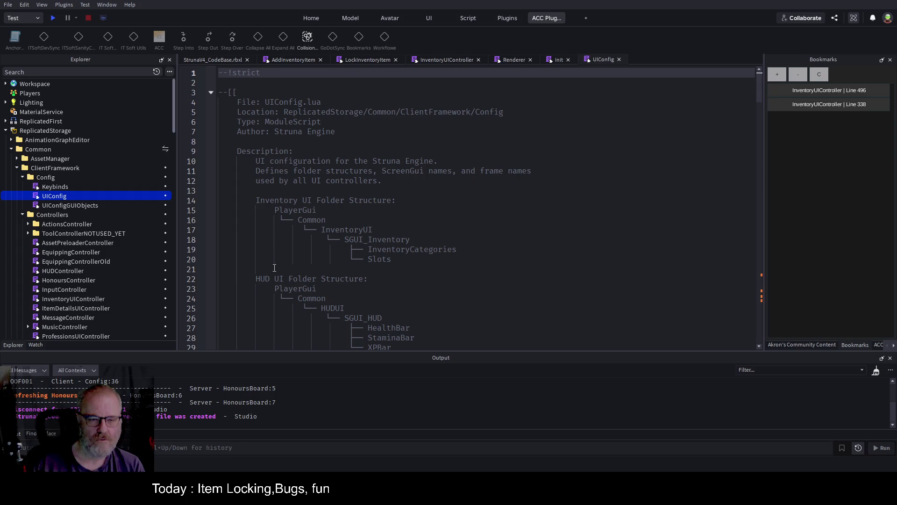
Fold UIConfig's Inventory and HUD tables, inspect ItemDetails' SGUI_ItemDetails value, and return to InventoryUIController
scroll(275, 267, down, 9)
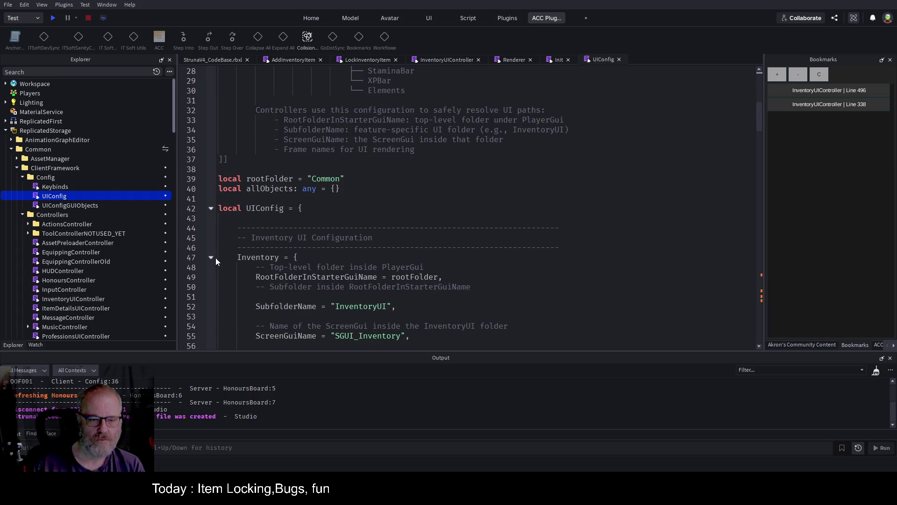
click(212, 257)
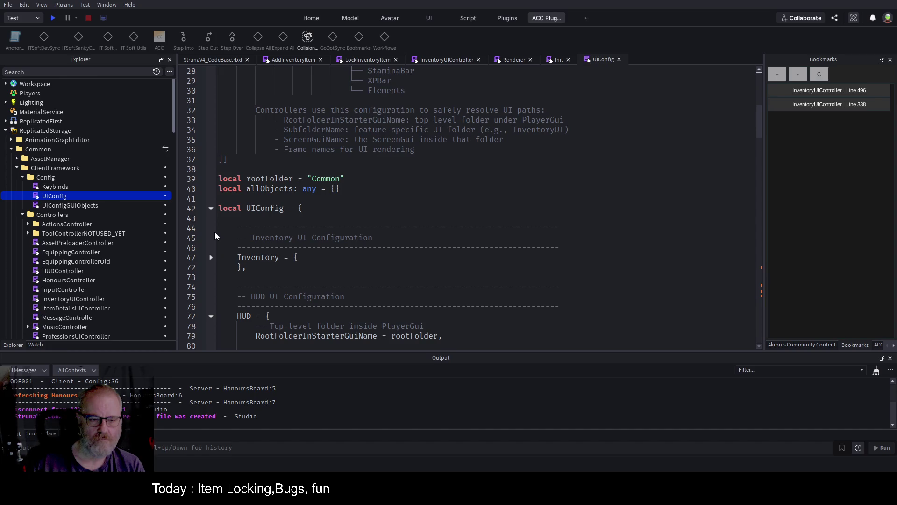
click(210, 317)
scroll(246, 228, down, 3)
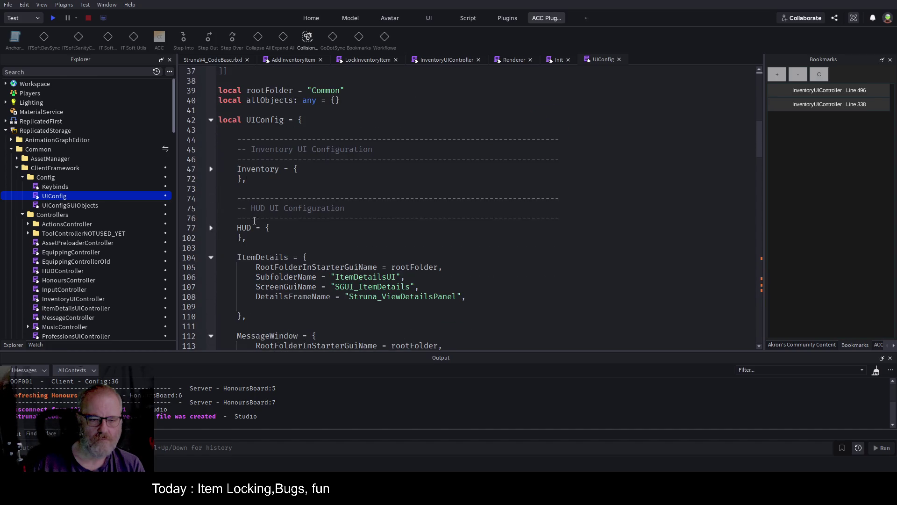
double_click(265, 257)
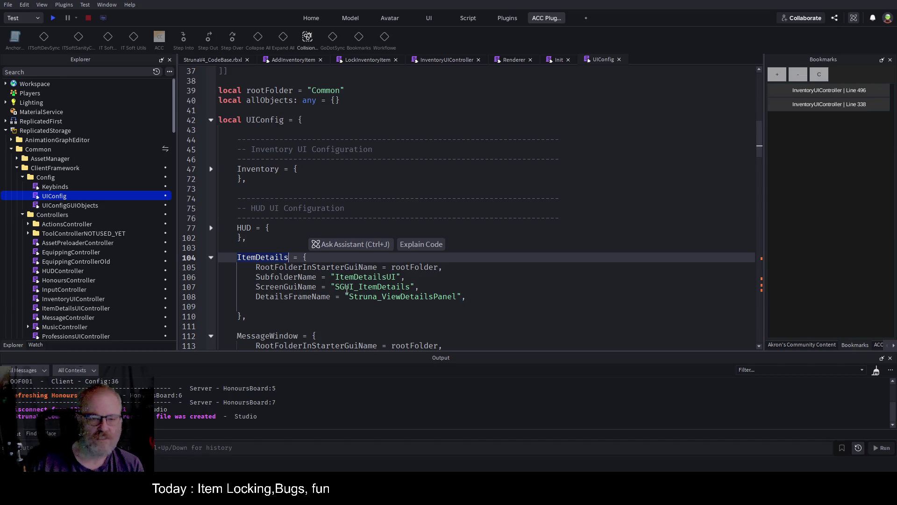
double_click(365, 287)
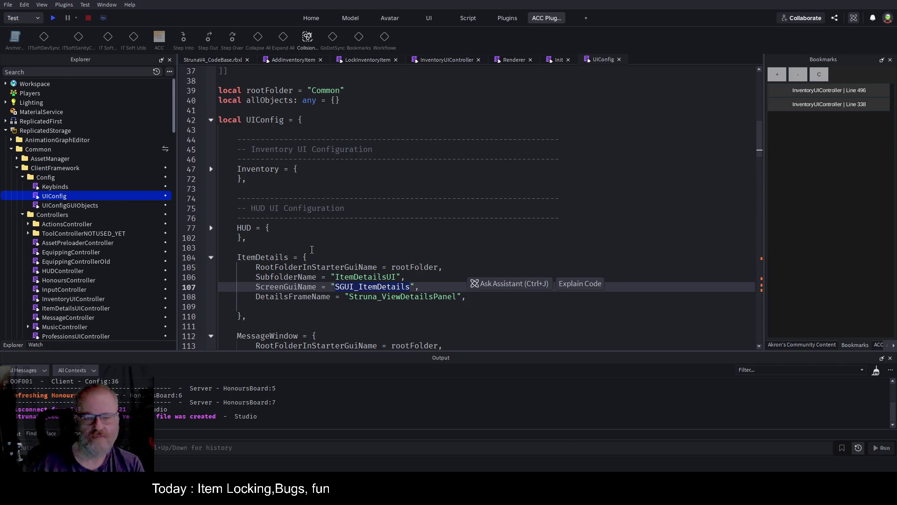
double_click(264, 257)
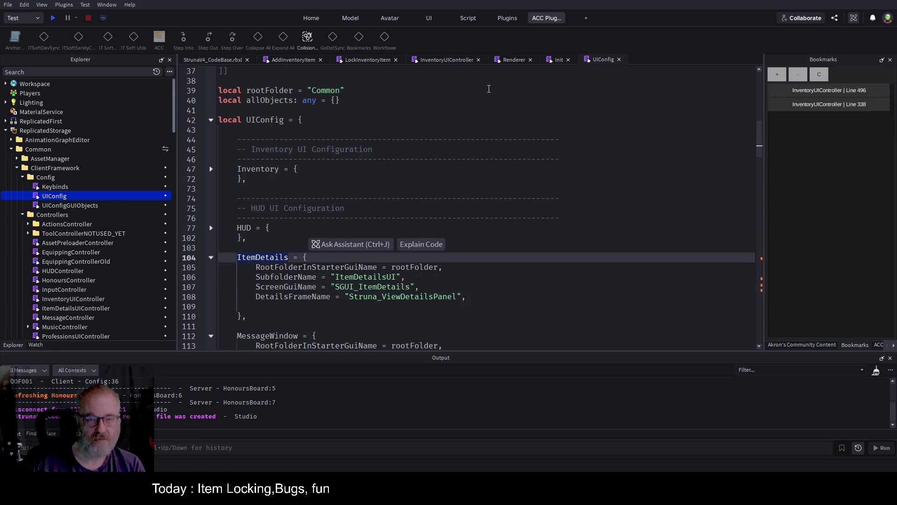
click(427, 61)
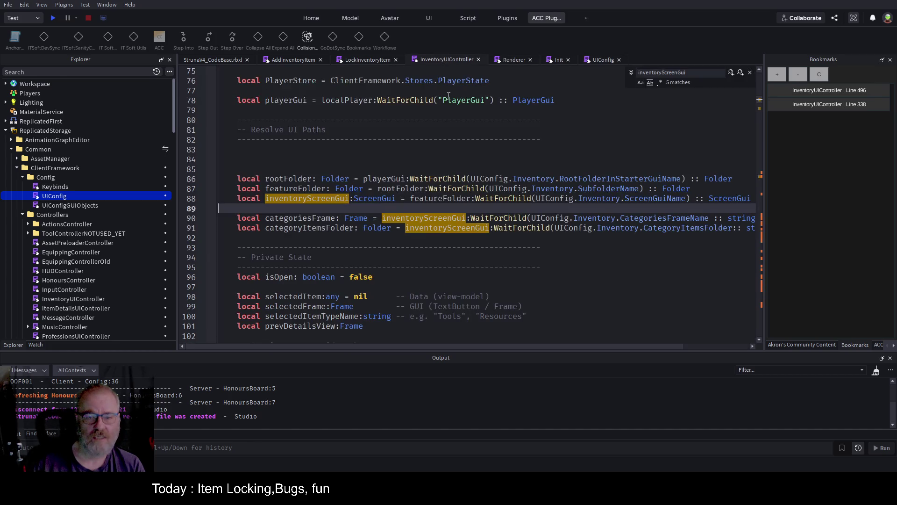
Add blank lines after the UI path lookups, drafting then undoing a viewDetails ScreenGui line
click(306, 238)
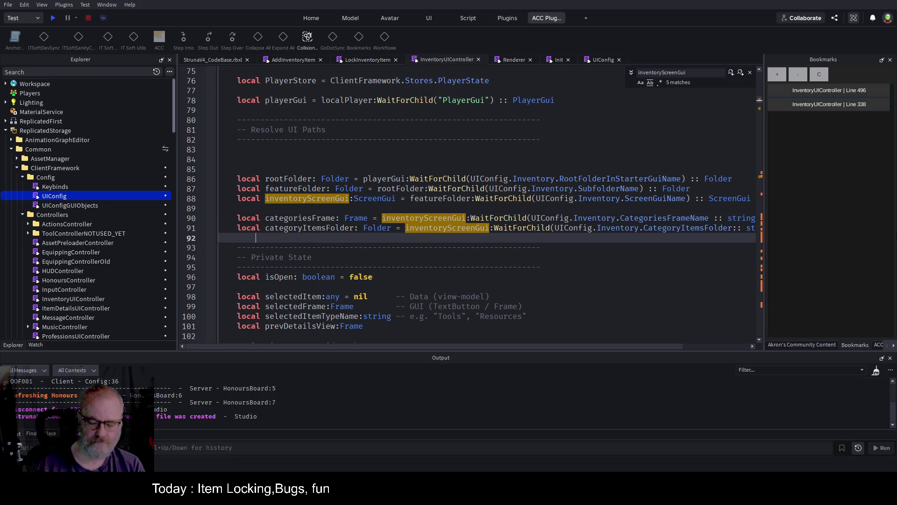
key(Return)
key(Return)
key(Return)
key(Up)
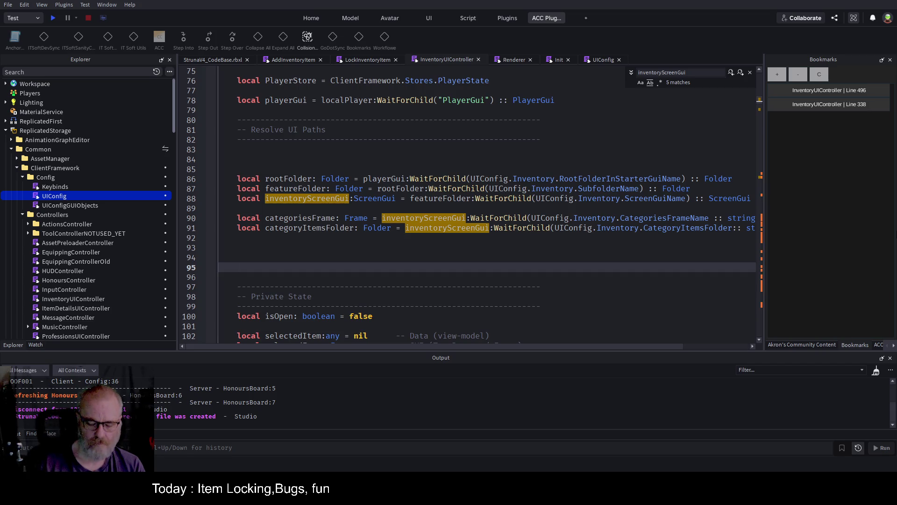
text(local)
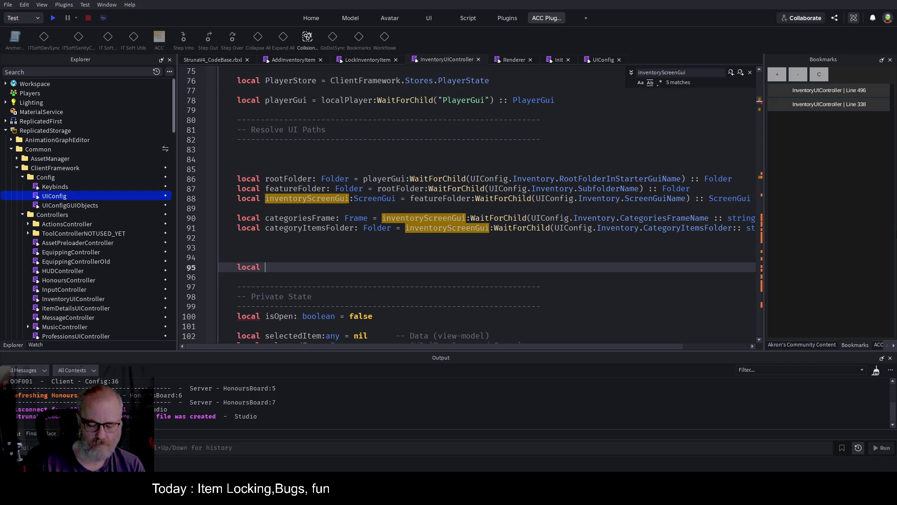
text( details)
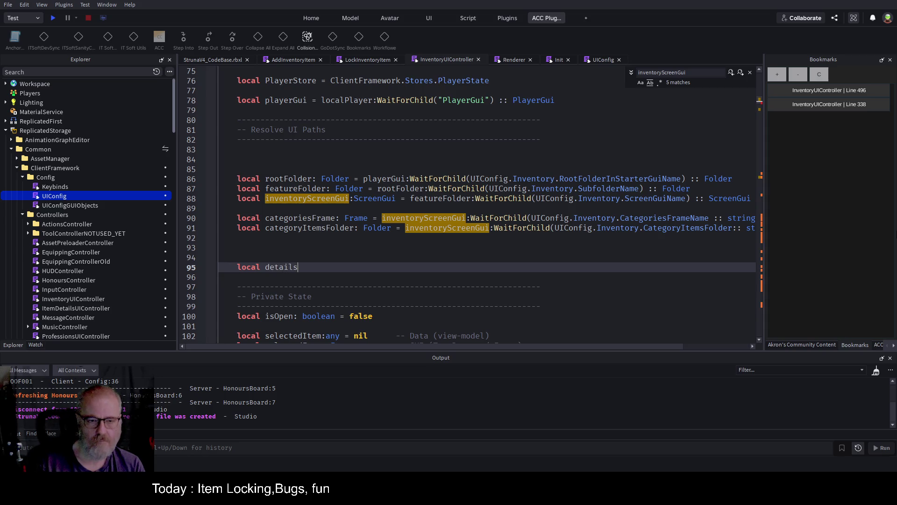
key(BackSpace)
key(BackSpace)
key(BackSpace)
key(BackSpace)
key(BackSpace)
key(BackSpace)
key(BackSpace)
text(vi)
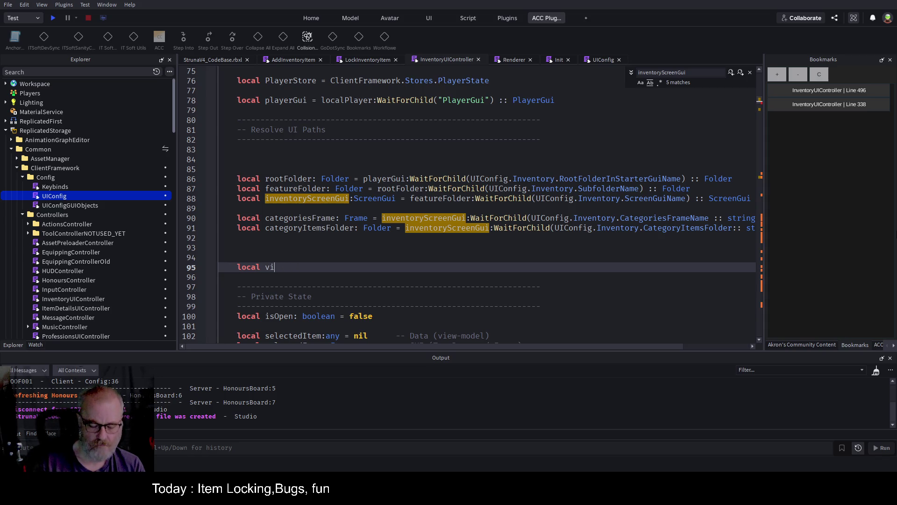
text(ewDetails =)
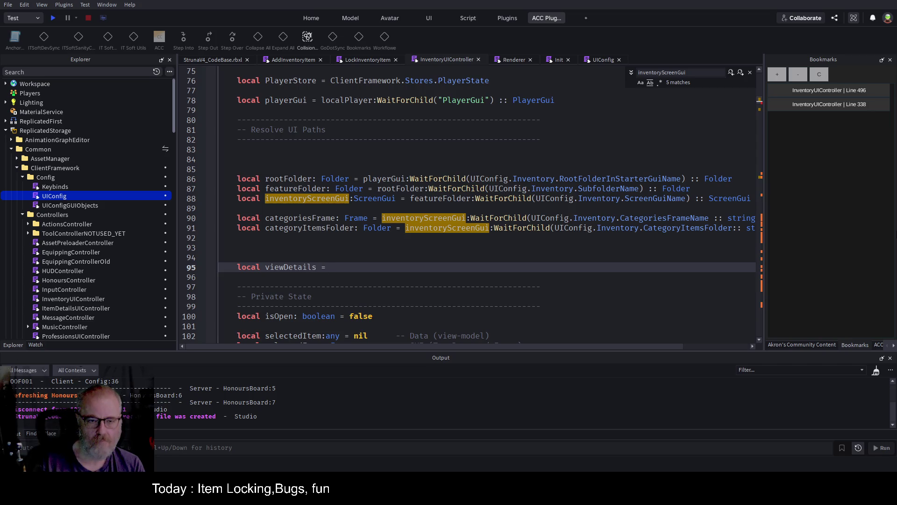
key(Escape)
text(SC)
key(Tab)
text(-)
key(BackSpace)
text(=)
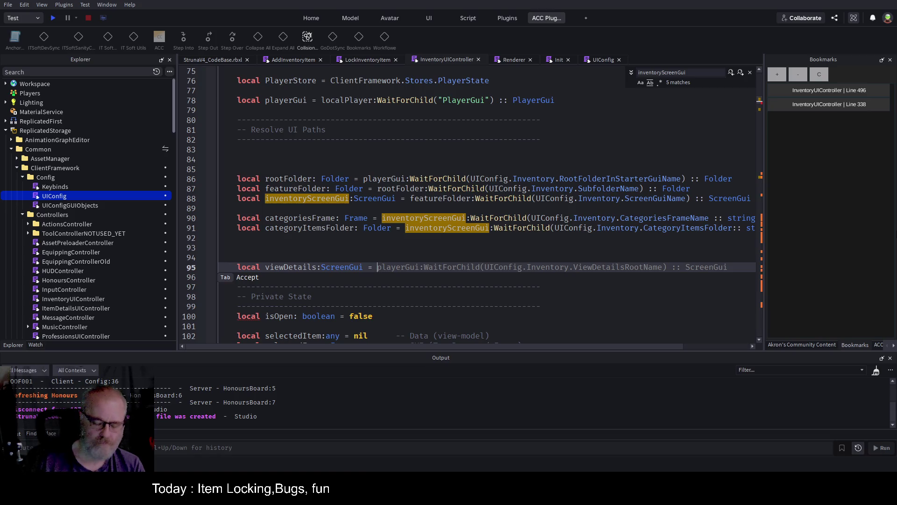
key(ctrl+z)
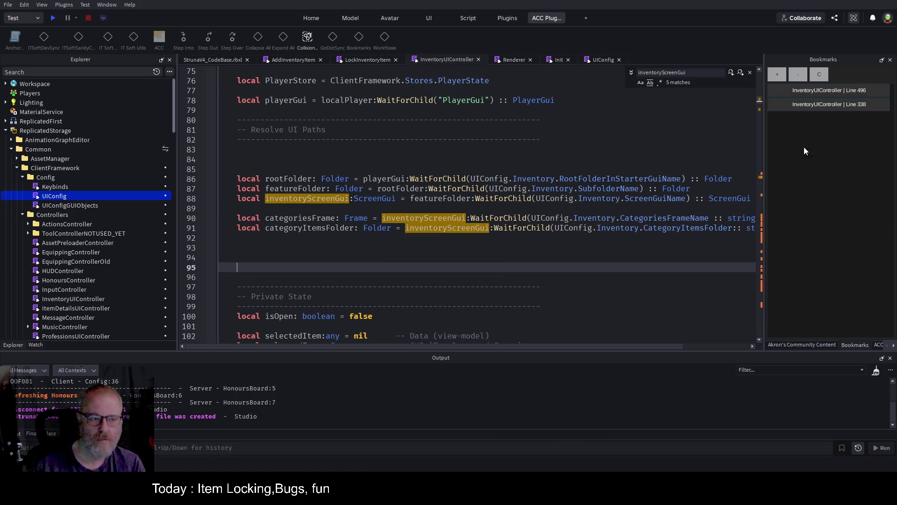
Save the place and return to the StrunaV4_CodeBase game view
key(ctrl+s)
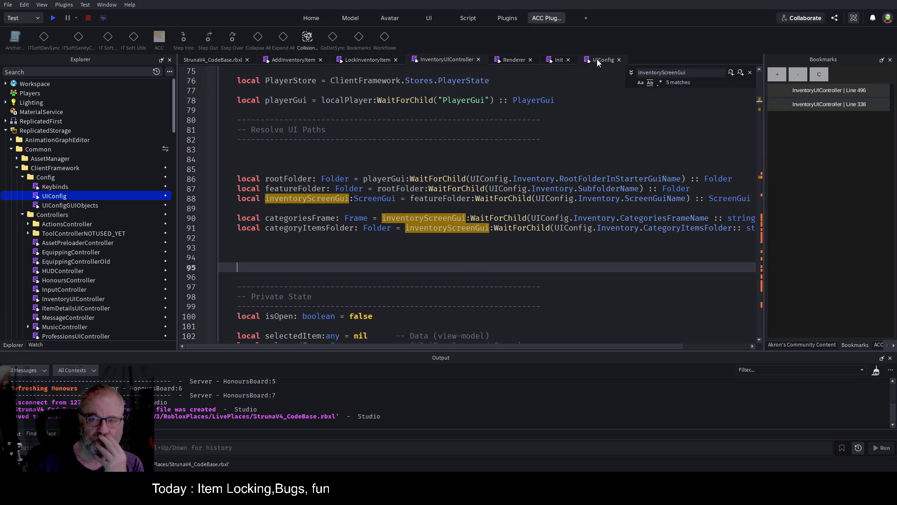
click(600, 60)
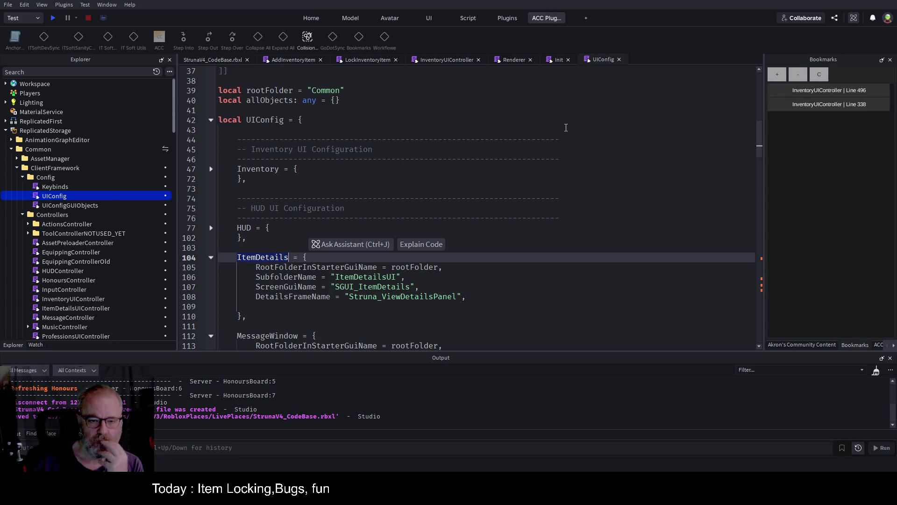
click(214, 61)
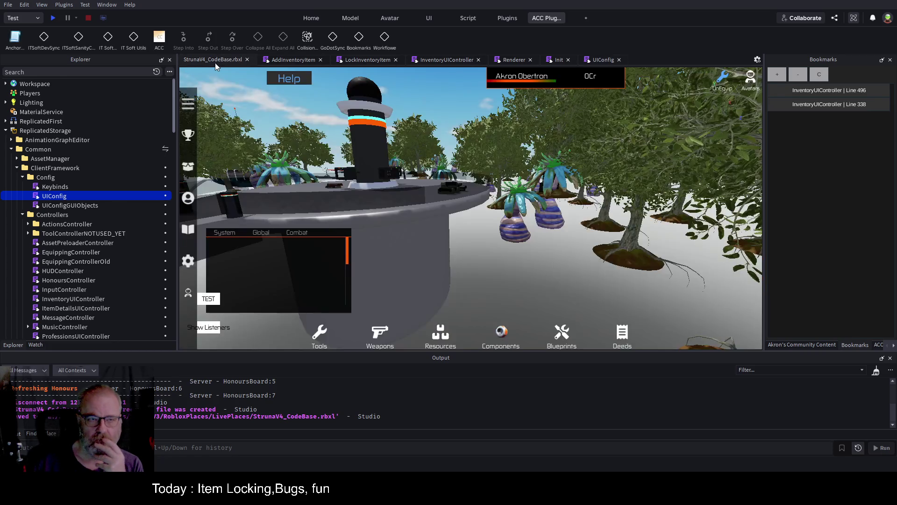
Return to InventoryUIController and jump to the line 338 bookmark at the previous-panel check
click(446, 59)
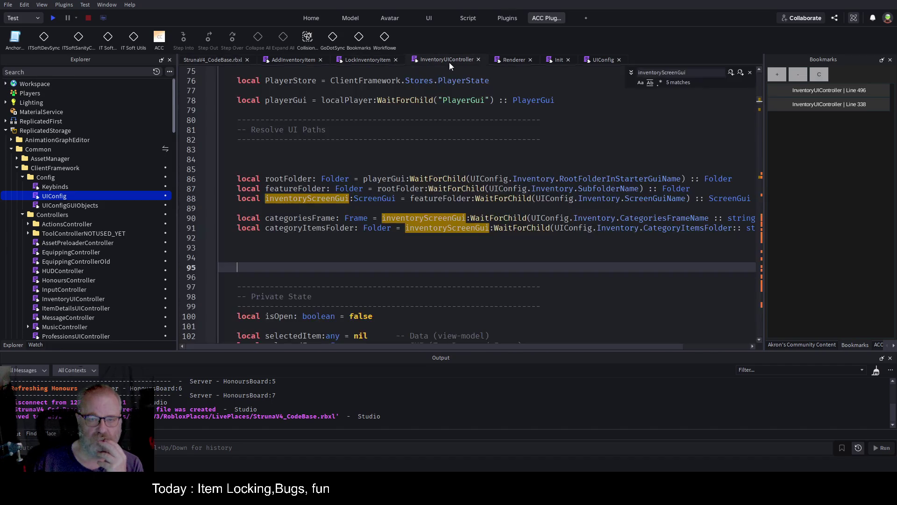
scroll(509, 211, down, 3)
click(607, 227)
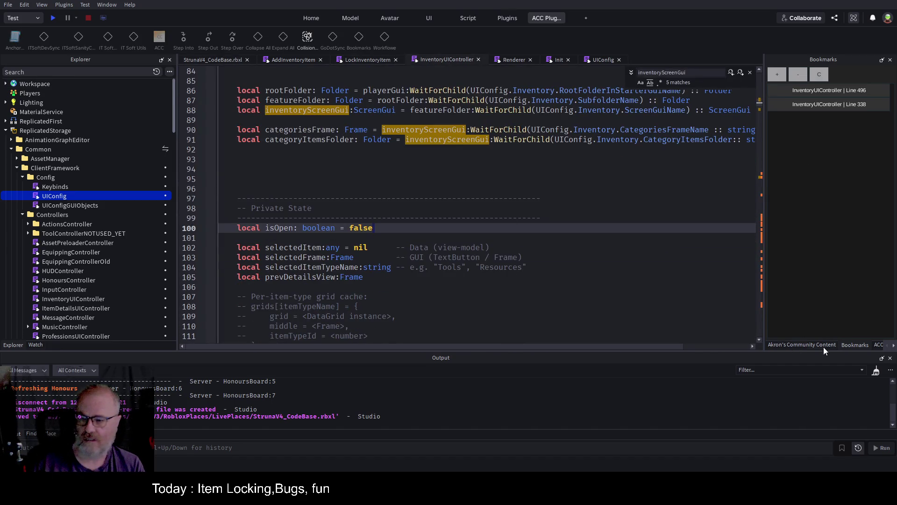
click(853, 90)
click(842, 105)
click(606, 244)
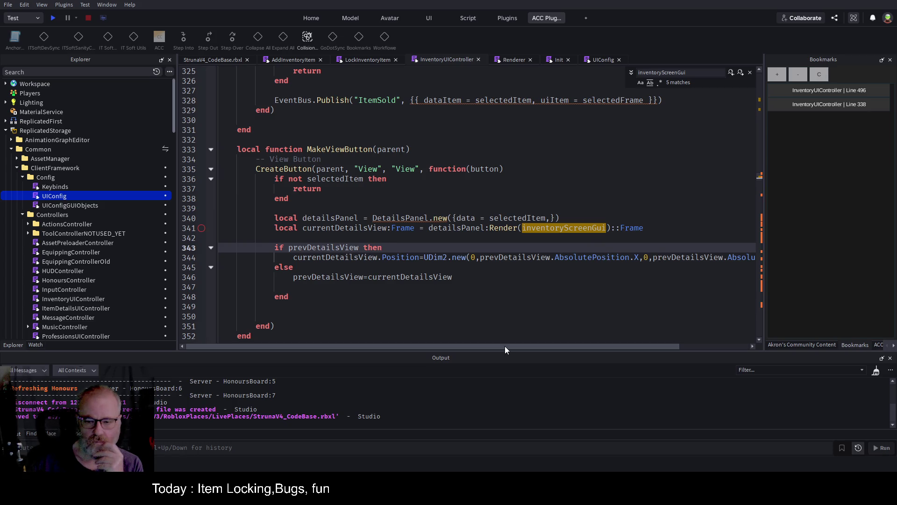
drag(505, 347, 574, 347)
Change line 344 to AbsolutePosition.X+5 and AbsolutePosition.Y-5, save, and start a play test
click(742, 258)
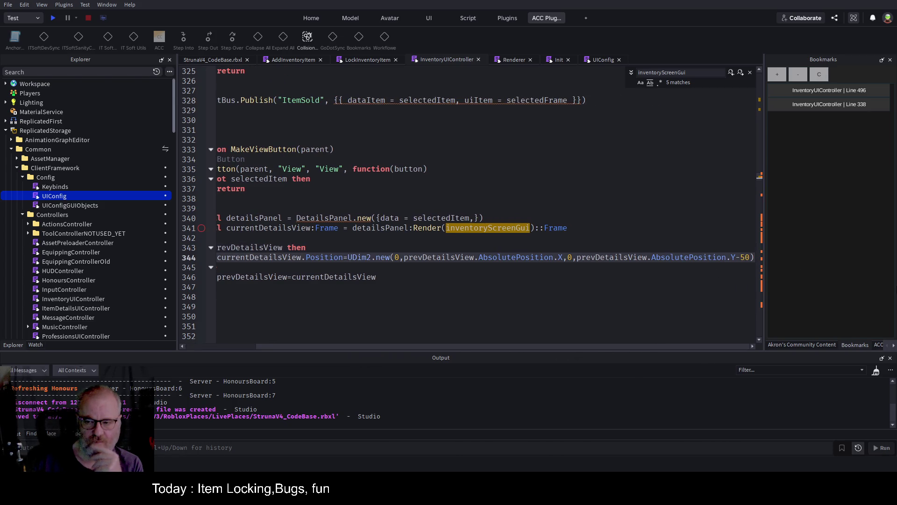
key(Delete)
key(Delete)
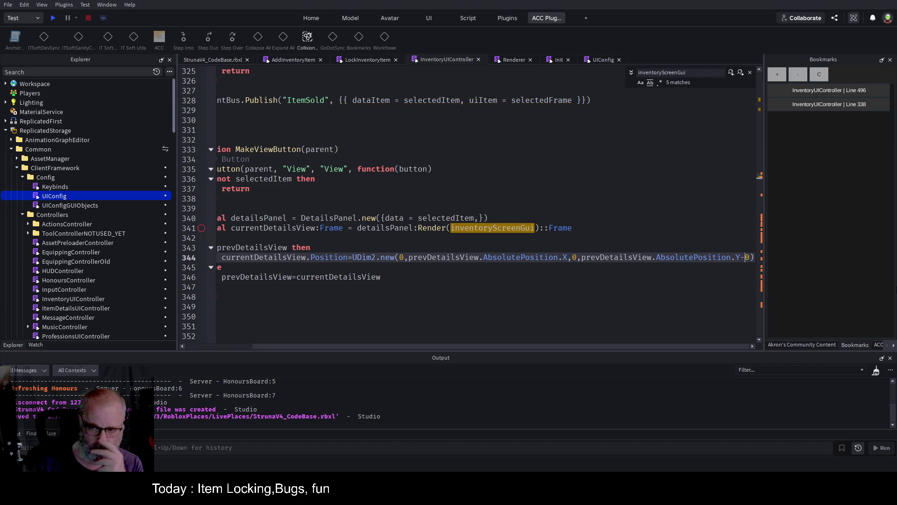
text(5)
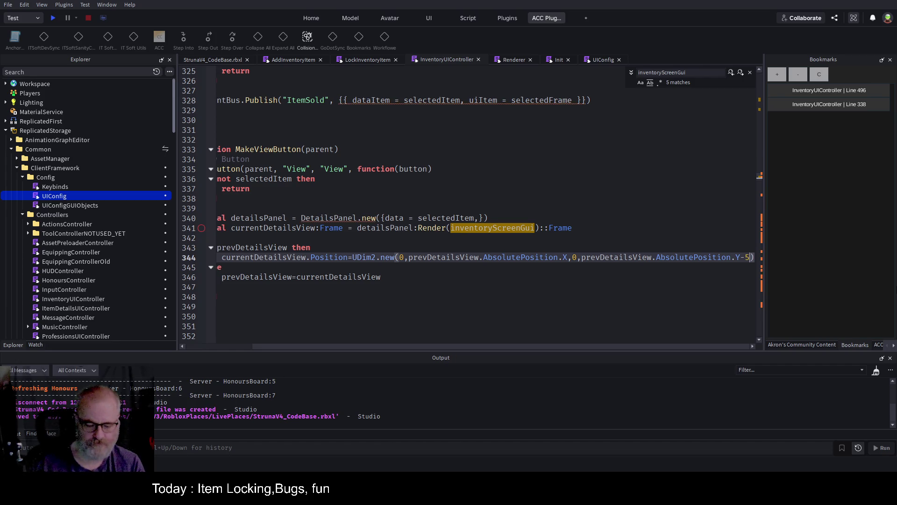
key(ctrl+s)
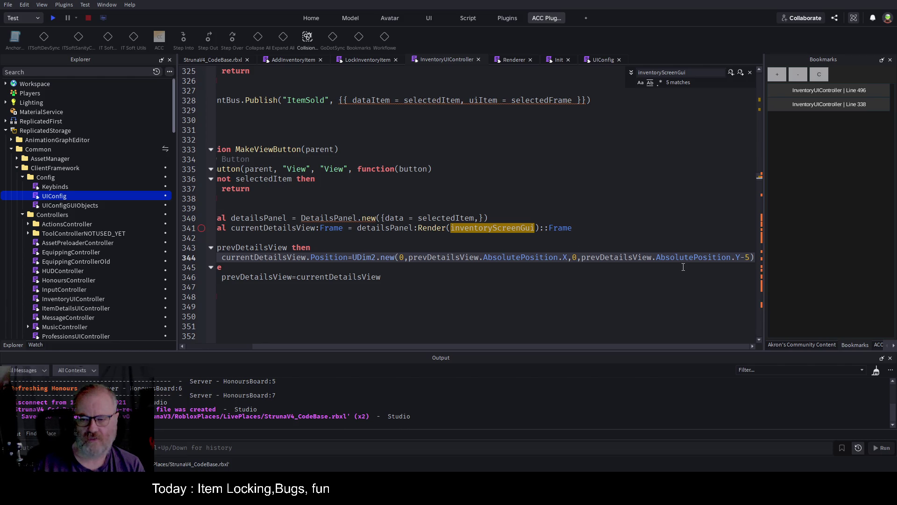
text(+5)
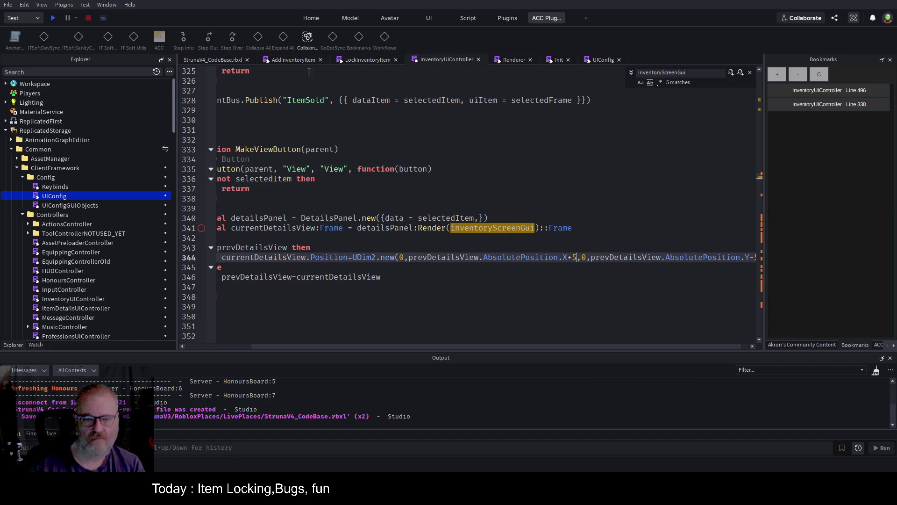
click(55, 19)
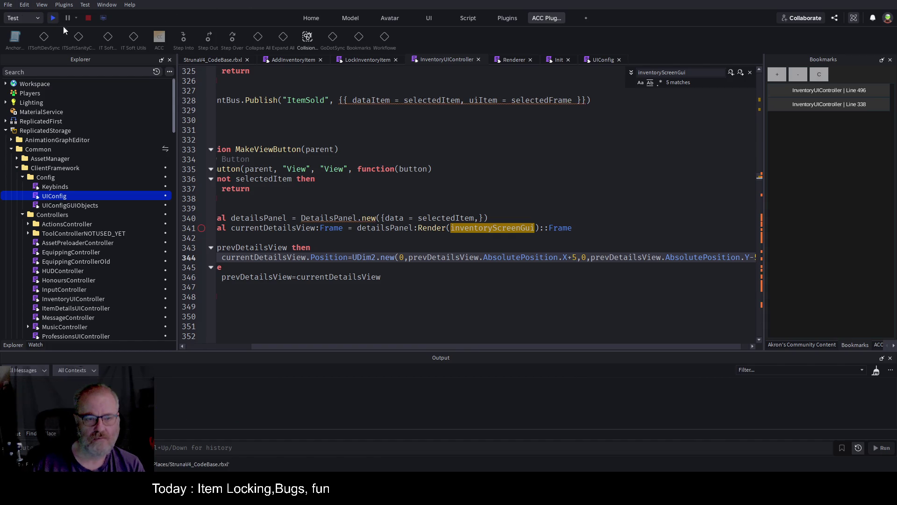
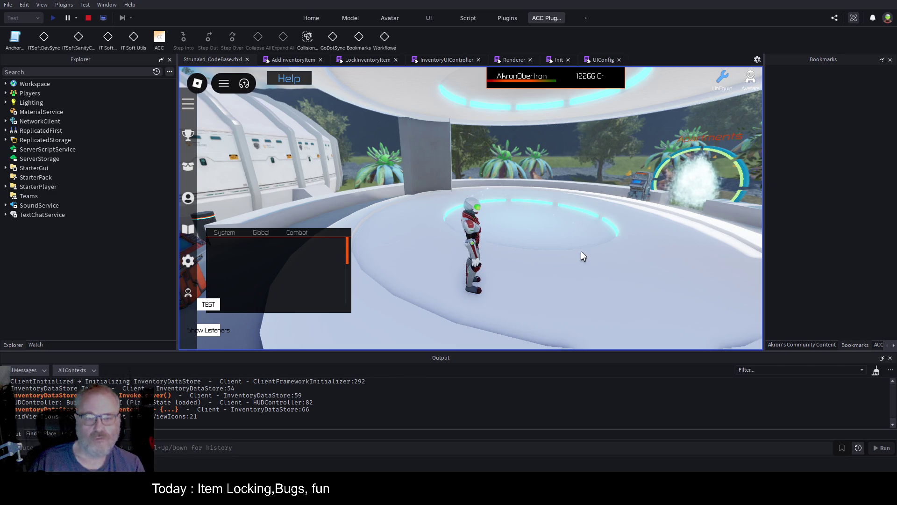
Open the Tools inventory in the playtest and view the DE001 and OME001 item details
click(876, 371)
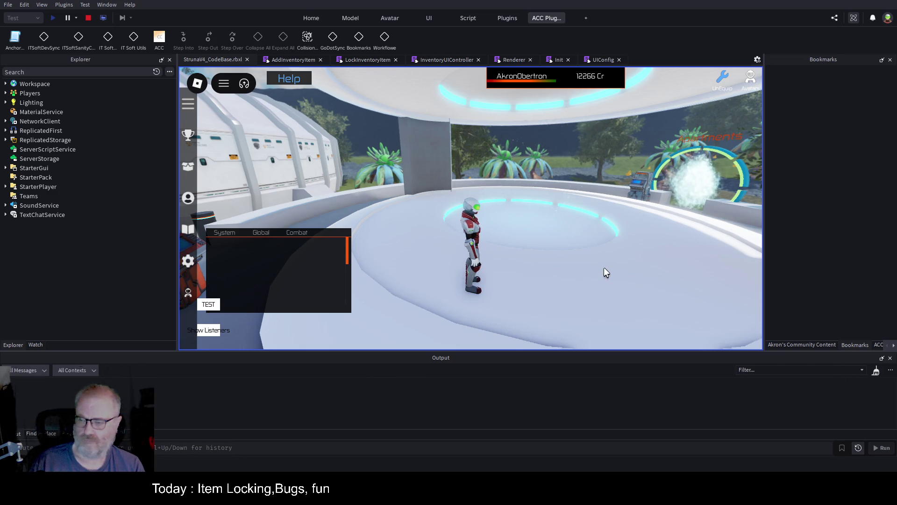
key(i)
click(423, 266)
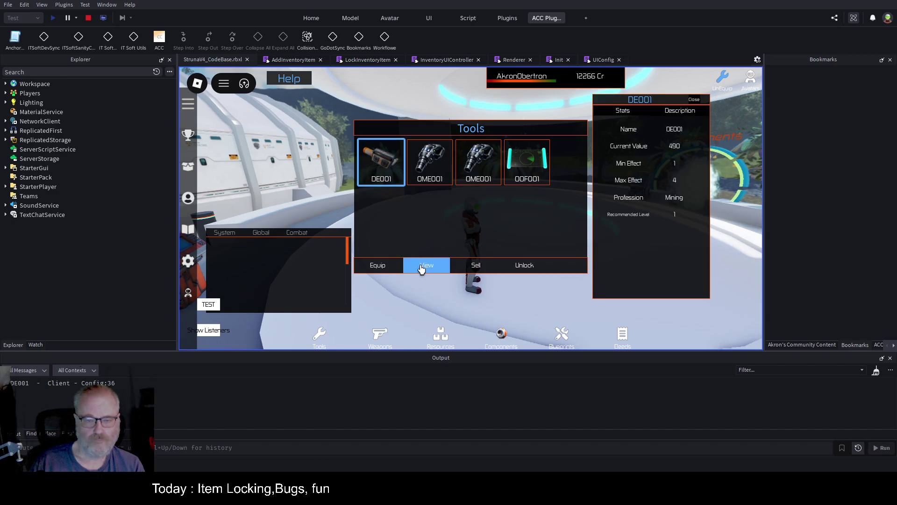
click(428, 169)
click(423, 267)
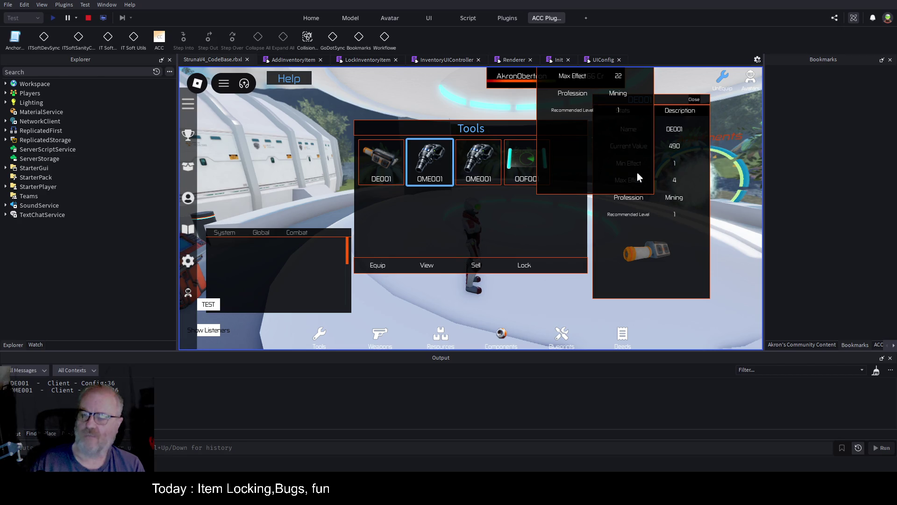
Drag the Tools window and both details panels apart to reveal the overlapping panels
mouse_move(635, 136)
mouse_down()
mouse_move(642, 265)
mouse_move(620, 213)
mouse_up()
mouse_move(536, 199)
mouse_down()
mouse_move(570, 221)
mouse_move(487, 206)
mouse_move(496, 195)
mouse_up()
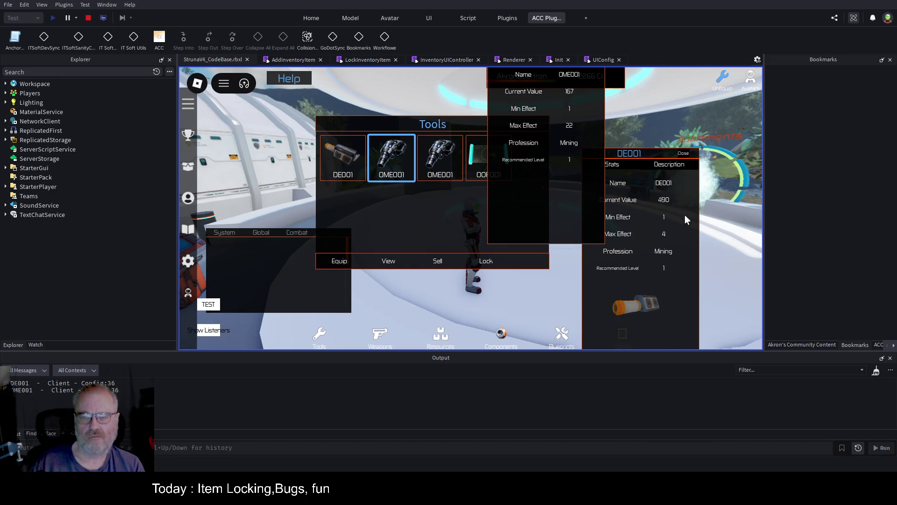
drag(685, 215, 748, 153)
mouse_move(576, 239)
mouse_down()
mouse_move(649, 282)
mouse_move(655, 310)
mouse_up()
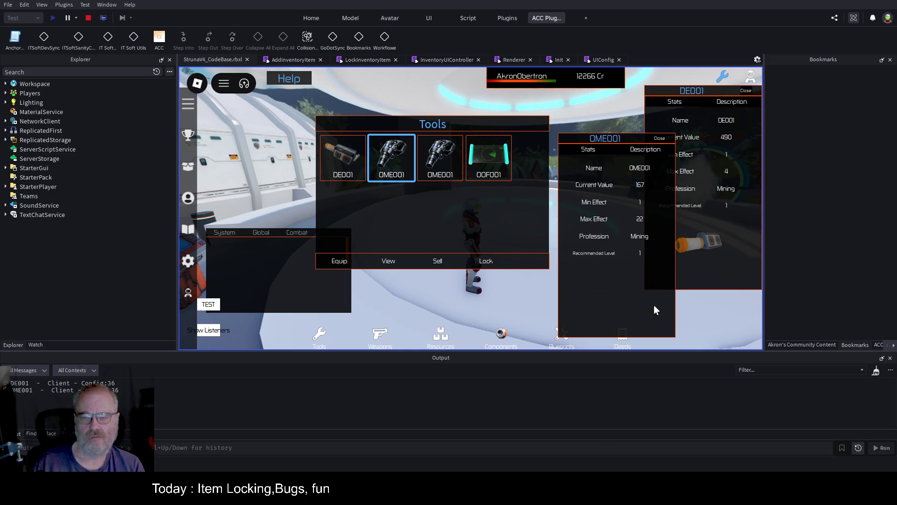
drag(655, 304, 641, 269)
drag(749, 268, 743, 284)
mouse_move(612, 277)
mouse_down()
mouse_move(590, 205)
mouse_move(593, 152)
mouse_move(611, 167)
mouse_up()
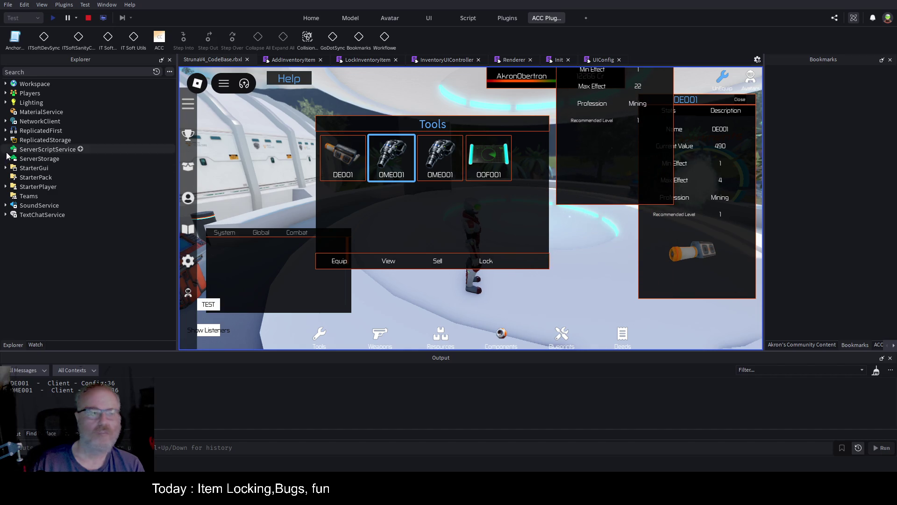
Expand Players > player > PlayerGui > Common > InventoryUI > SGUI_Inventory in Explorer
click(6, 93)
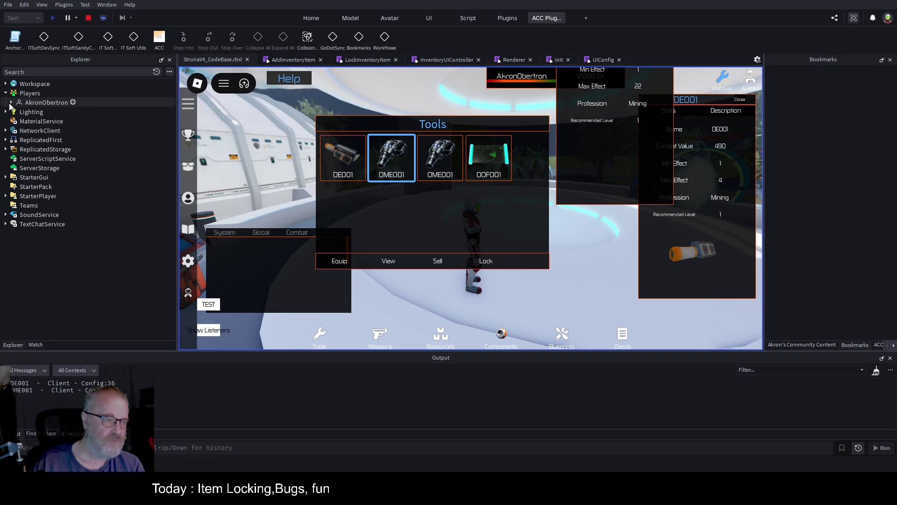
click(10, 103)
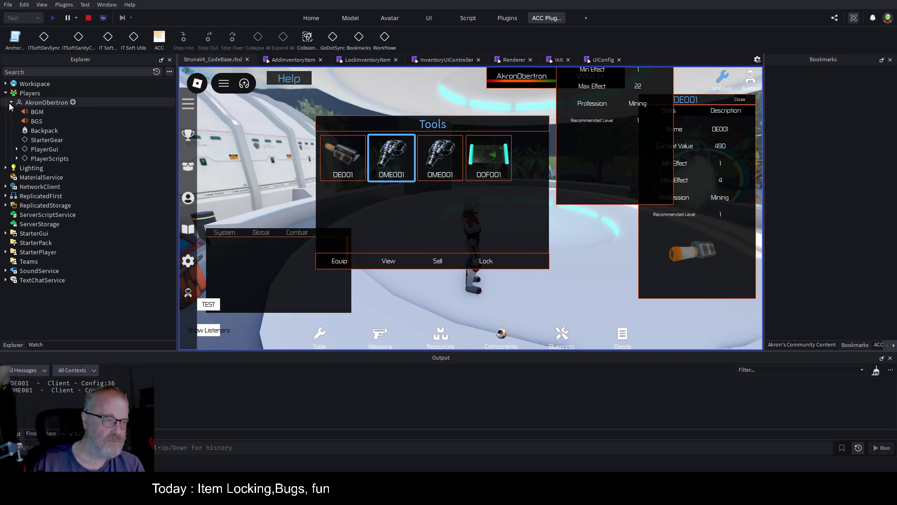
click(17, 149)
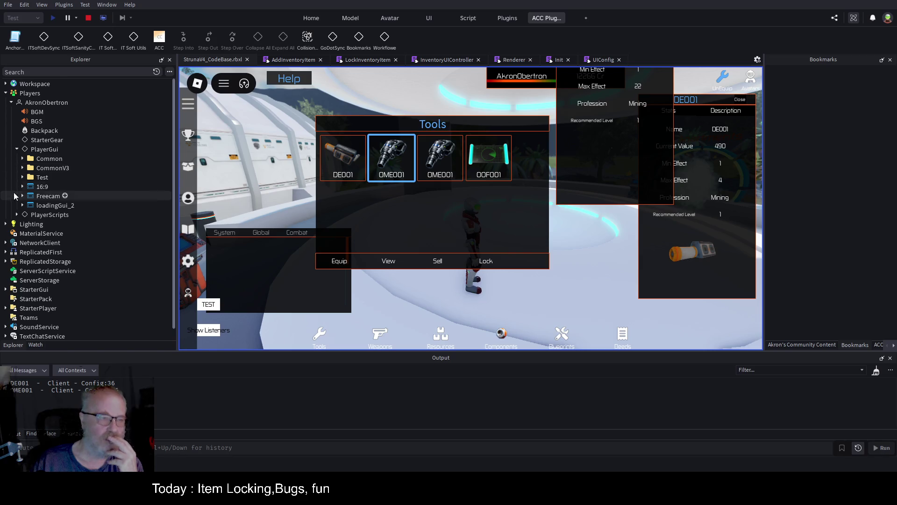
click(23, 158)
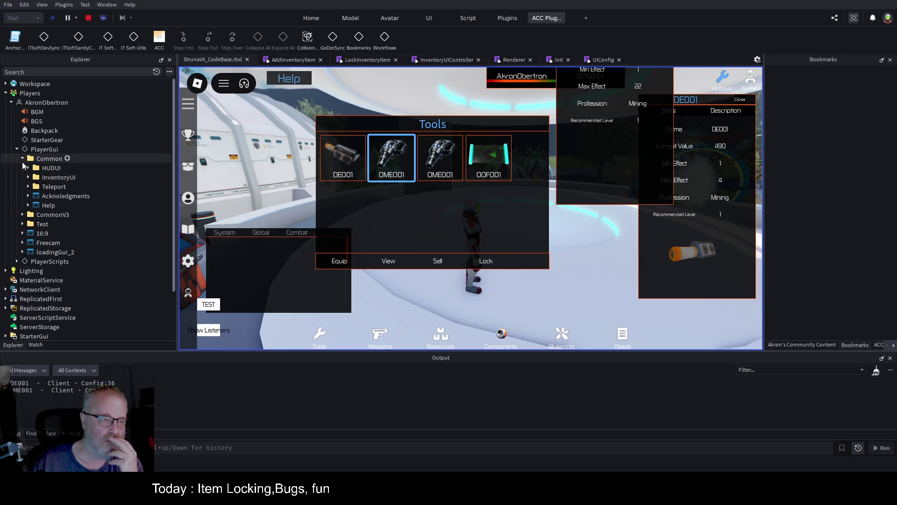
click(28, 178)
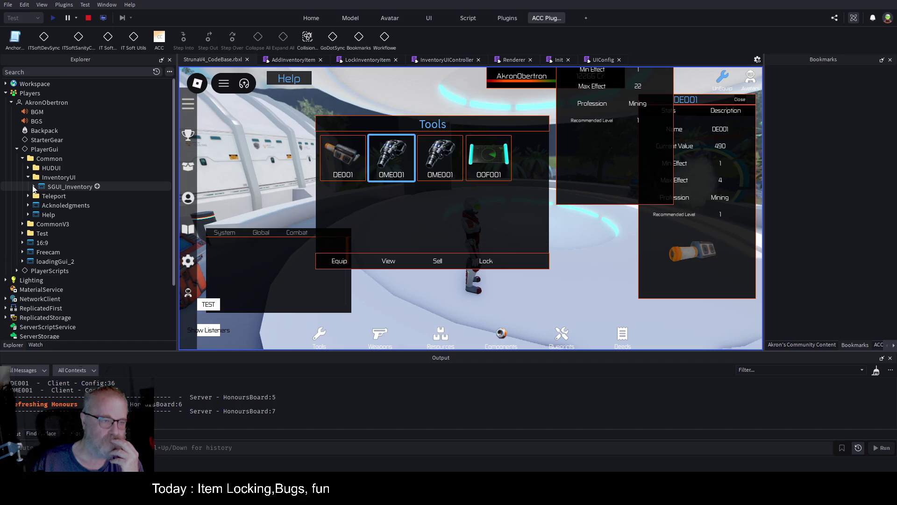
click(33, 186)
Select the first Struna_ItemDetailsPanel frame and show its properties
click(70, 214)
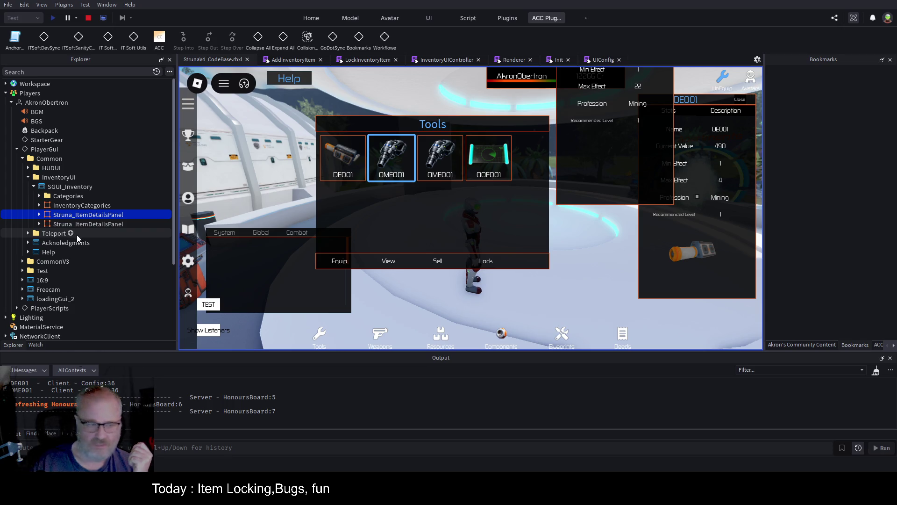
click(84, 225)
click(94, 218)
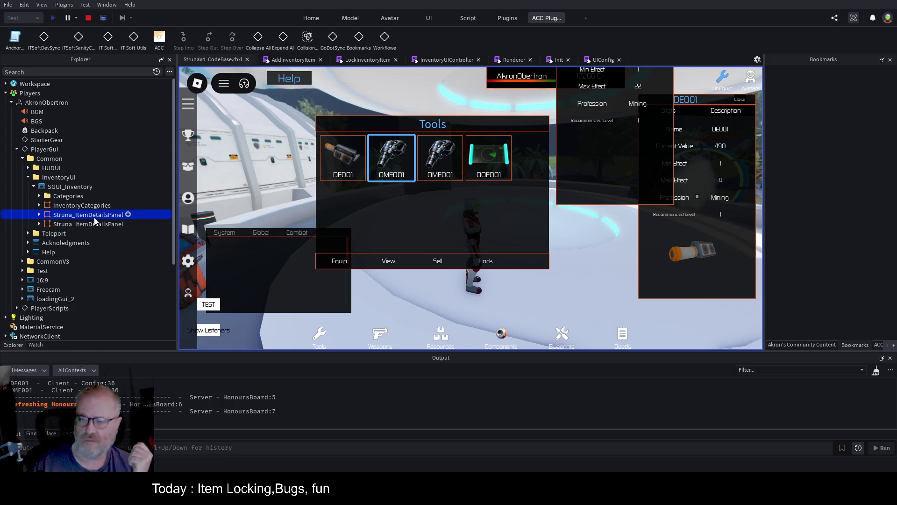
click(855, 345)
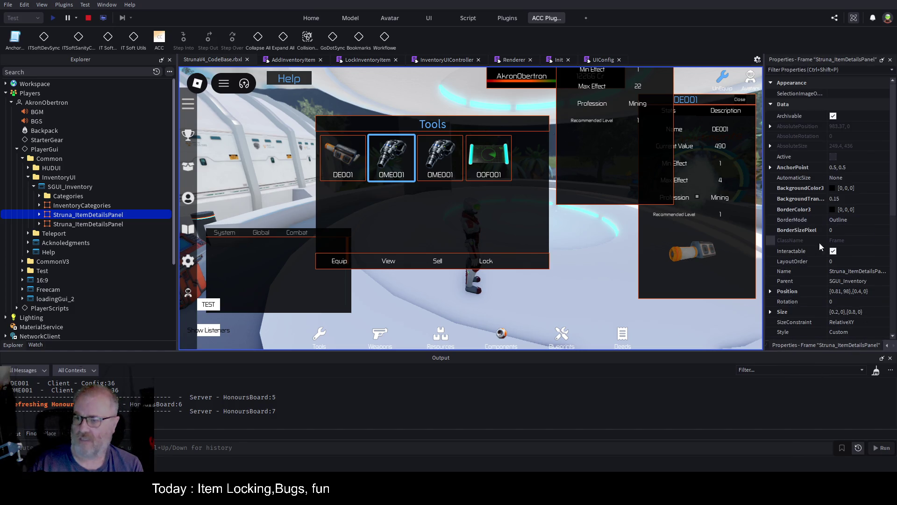
Delete the extra Struna_ItemDetailsPanel copy and duplicate the remaining panel
click(770, 291)
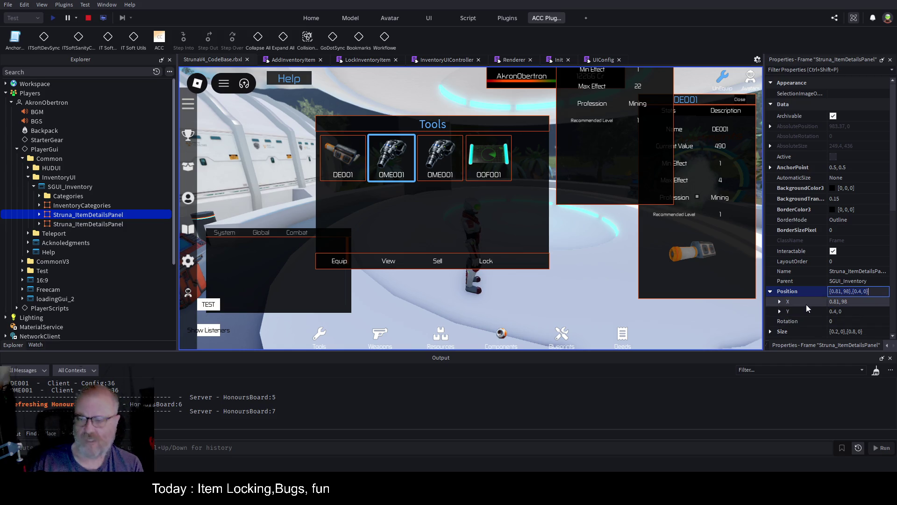
click(91, 224)
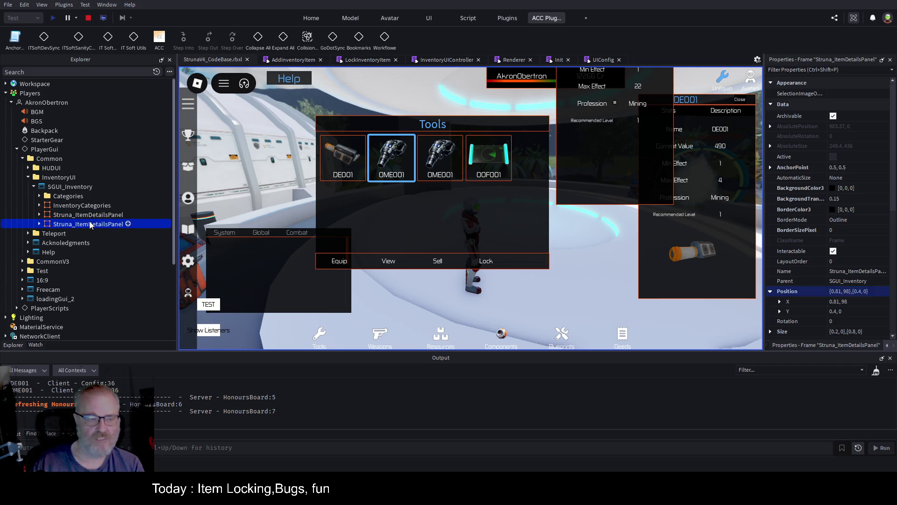
key(Delete)
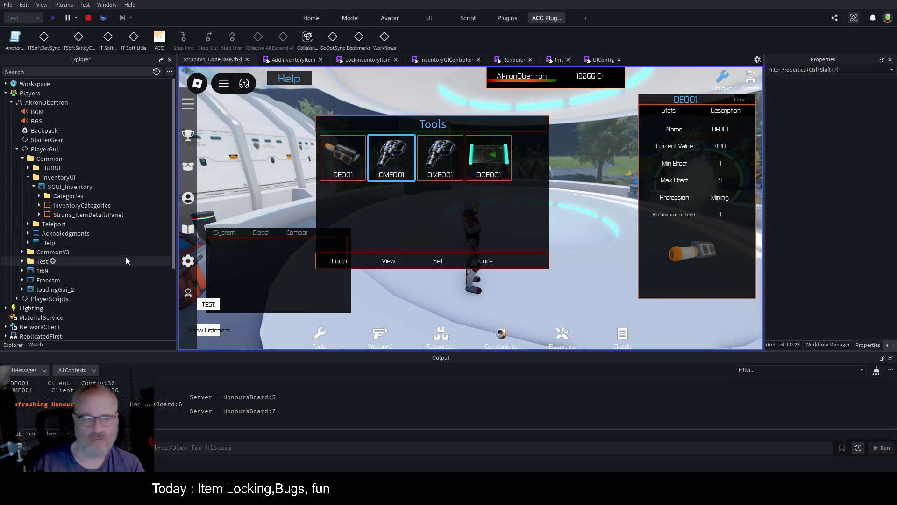
click(87, 215)
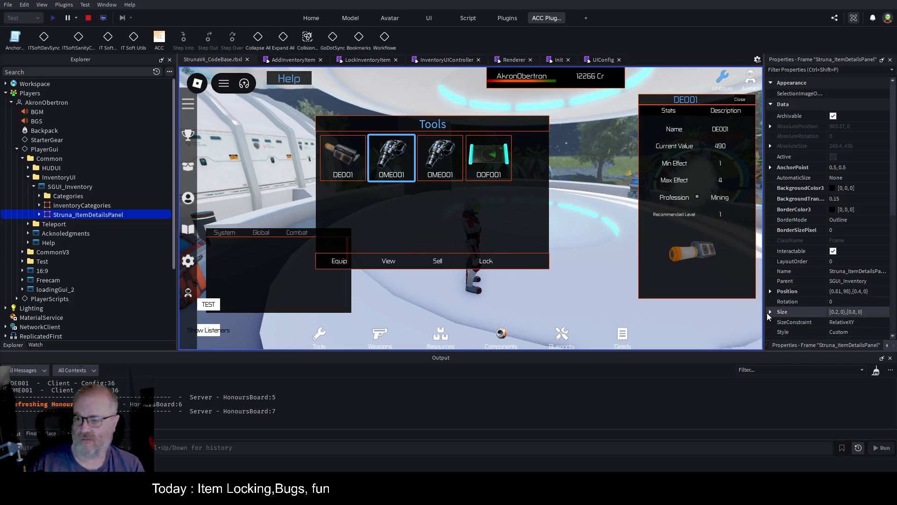
key(ctrl+d)
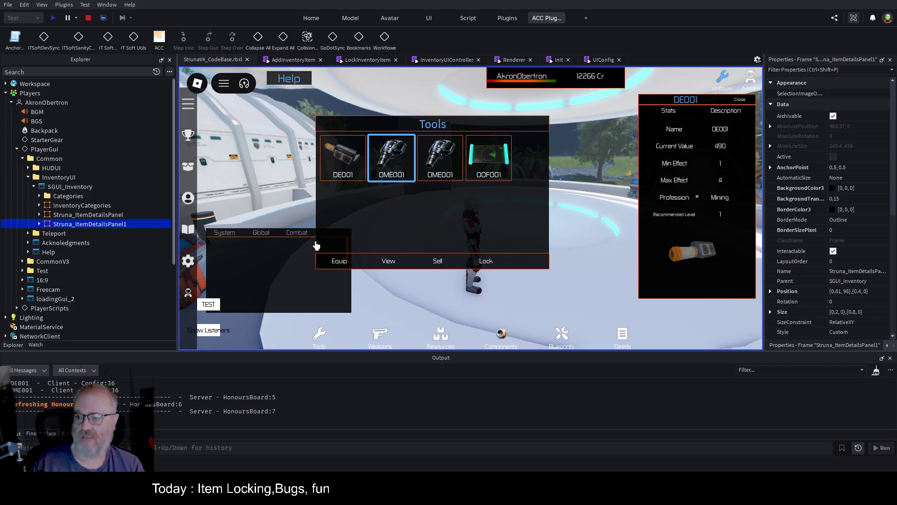
Set the duplicated panel's Position scale to 0.82 horizontally and 0.5 vertically
click(770, 291)
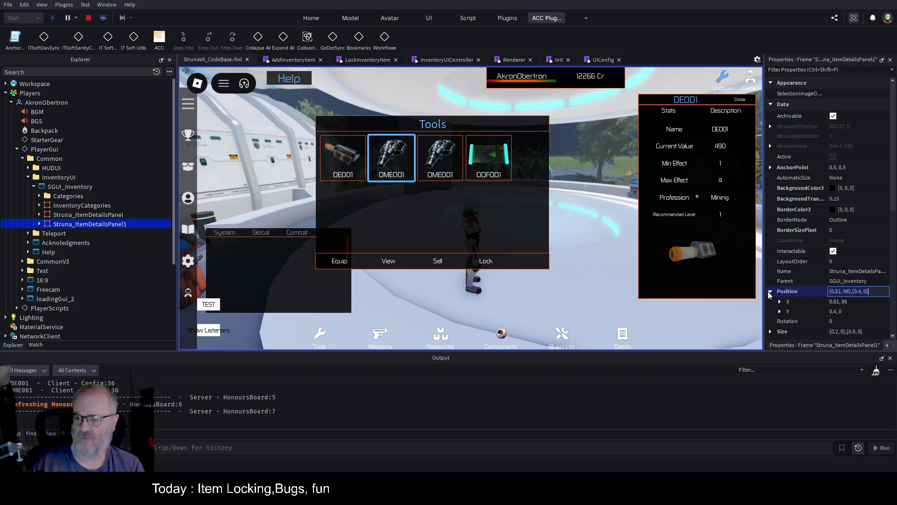
click(781, 301)
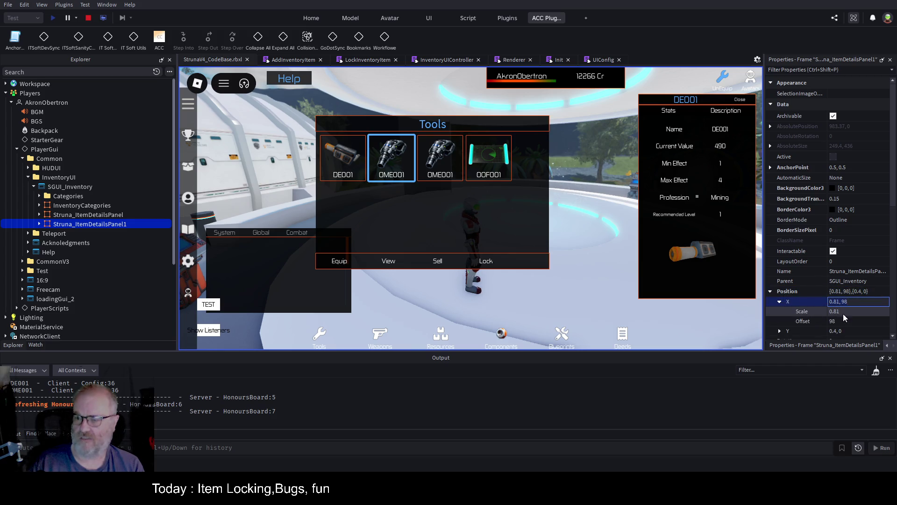
click(861, 311)
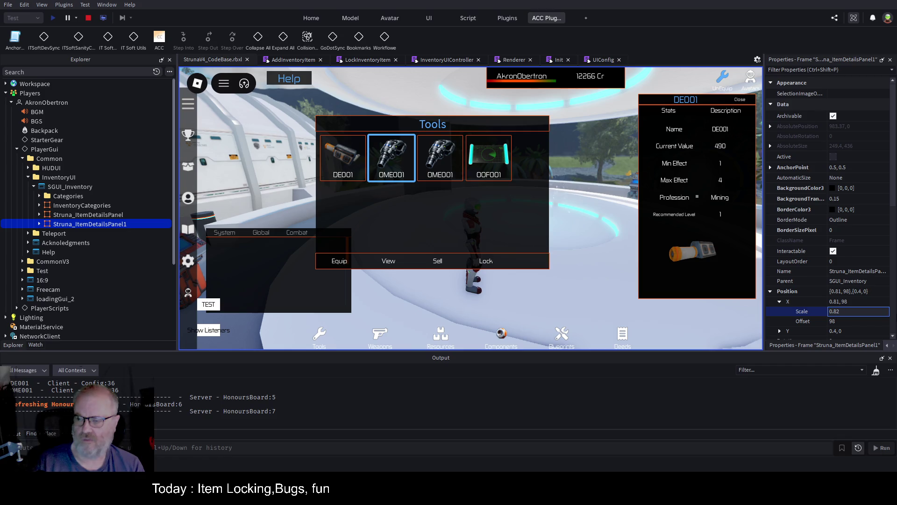
key(Return)
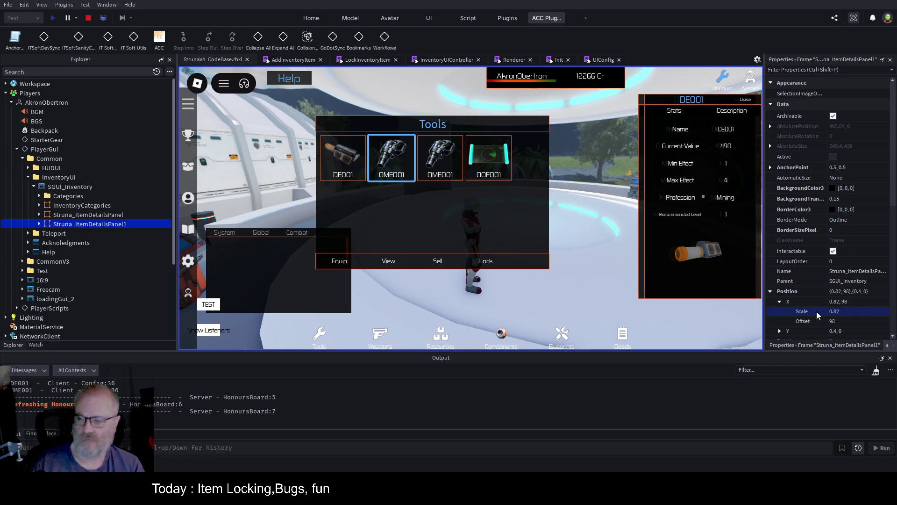
scroll(856, 304, down, 1)
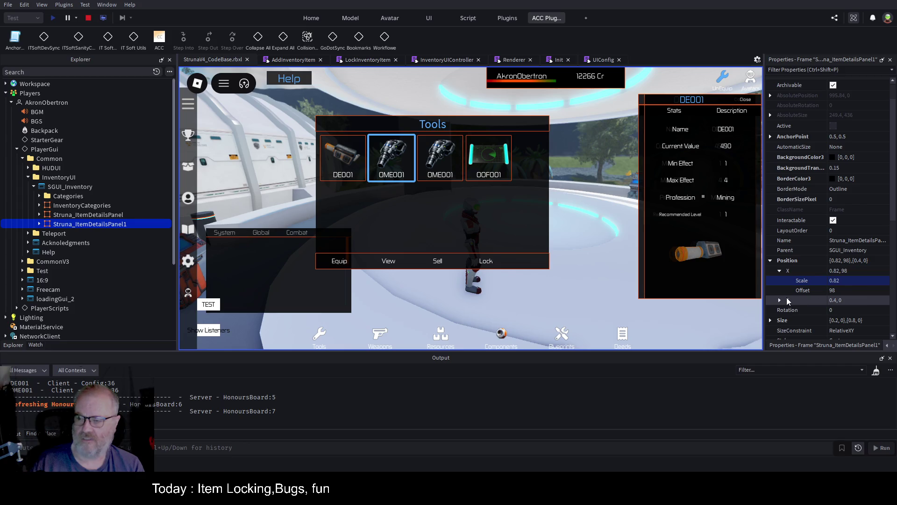
click(781, 301)
click(863, 311)
key(BackSpace)
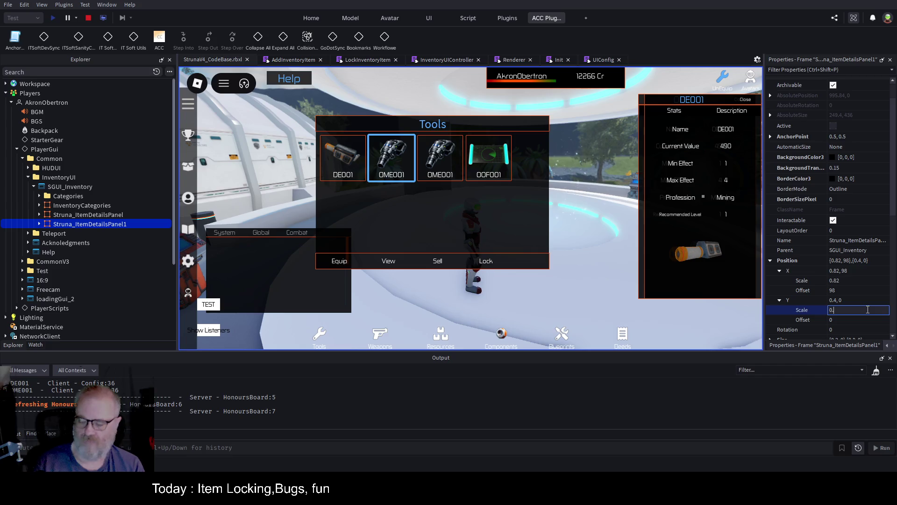
text(5)
key(Return)
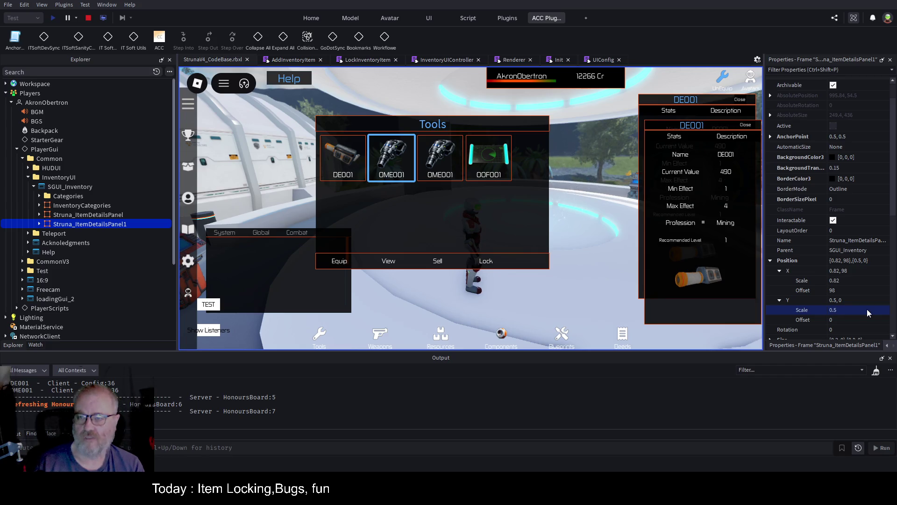
Change the horizontal Position scale to 0.9 and reposition both details panels in the game view
click(850, 279)
key(BackSpace)
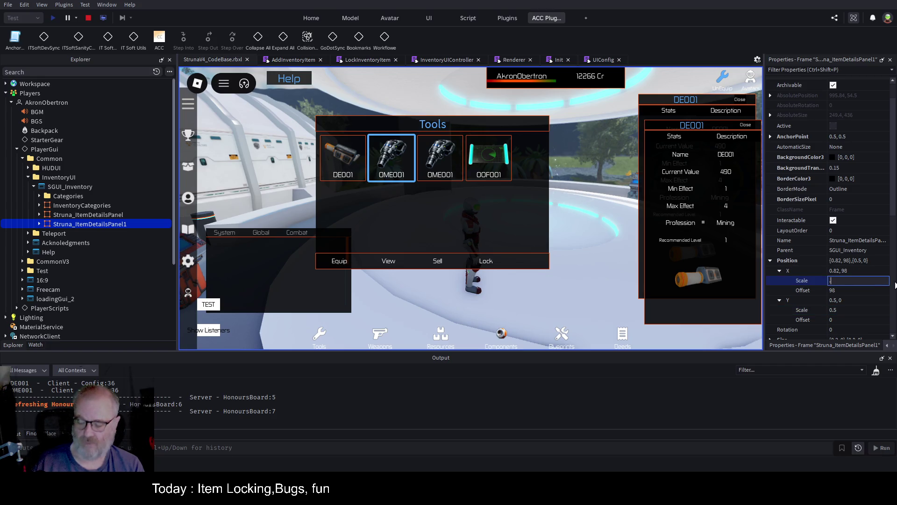
text(0.9)
key(Return)
mouse_move(728, 318)
mouse_down()
mouse_move(717, 326)
mouse_move(625, 321)
mouse_move(713, 330)
mouse_up()
mouse_move(646, 287)
mouse_down()
mouse_move(582, 299)
mouse_move(217, 304)
mouse_move(561, 290)
mouse_up()
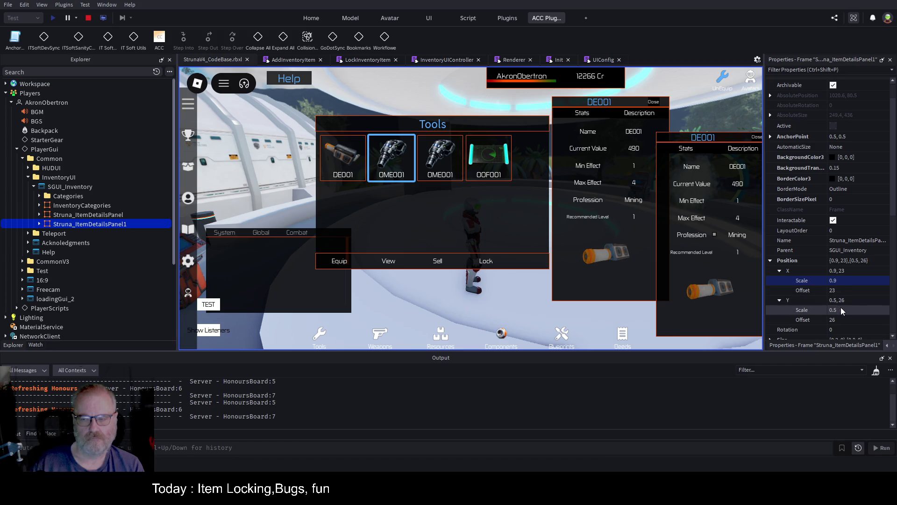
Set the panel's AnchorPoint to 0, 0 and drag it to overlap the first panel
scroll(829, 204, up, 3)
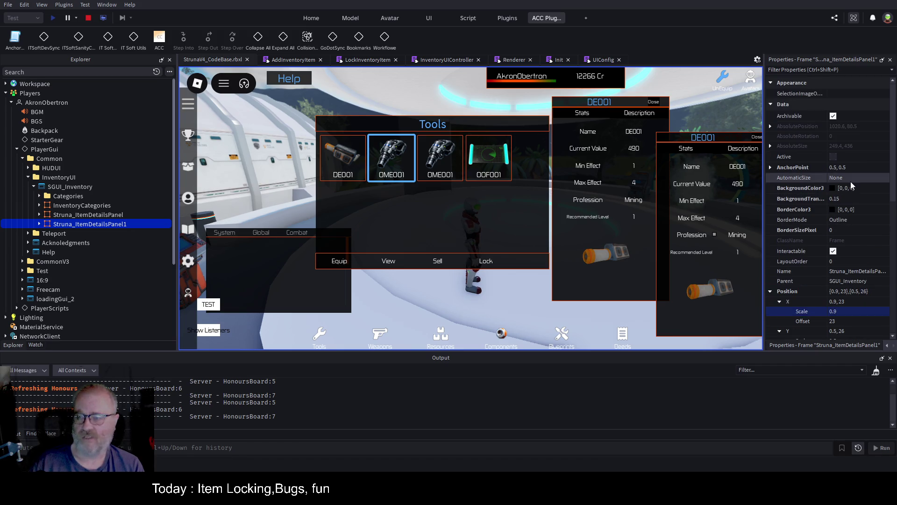
click(771, 168)
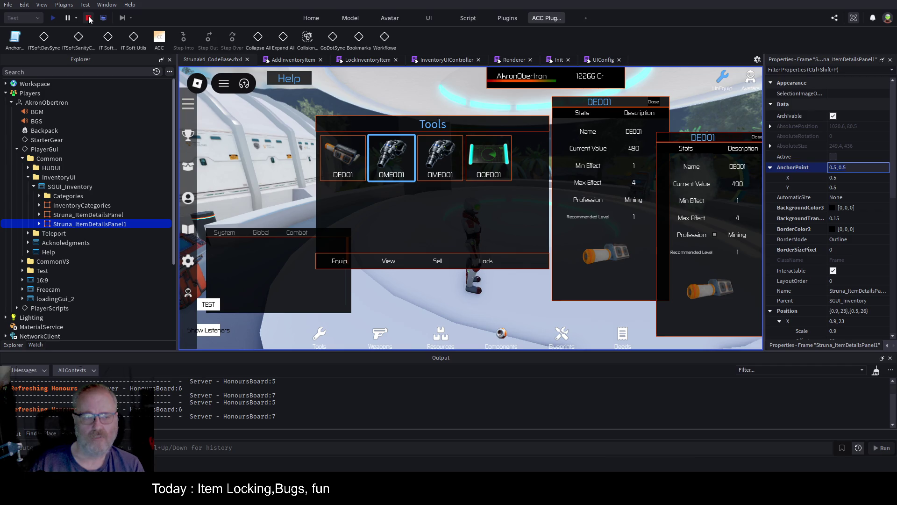
click(855, 178)
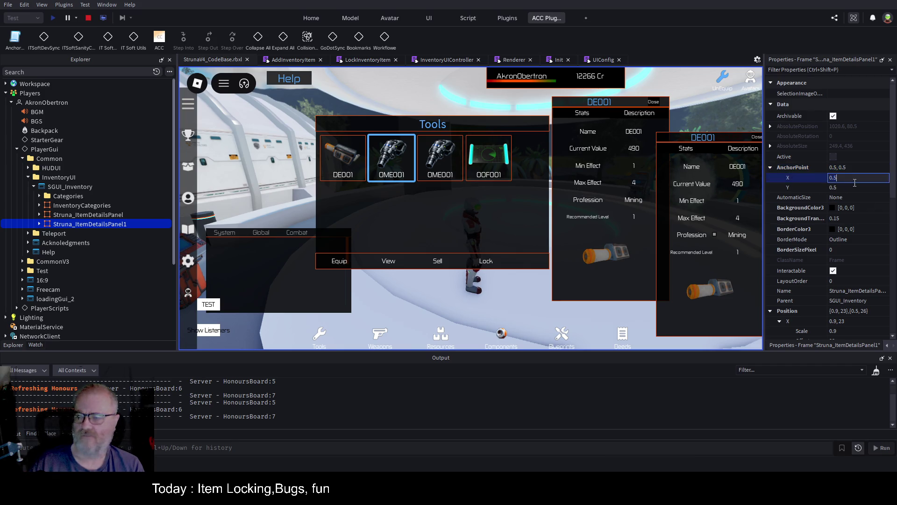
text(0)
key(Tab)
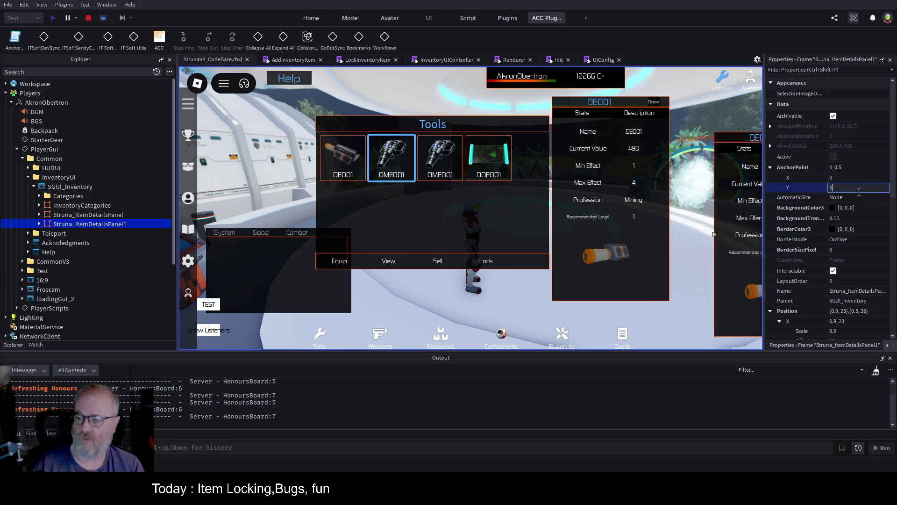
text(0)
key(Tab)
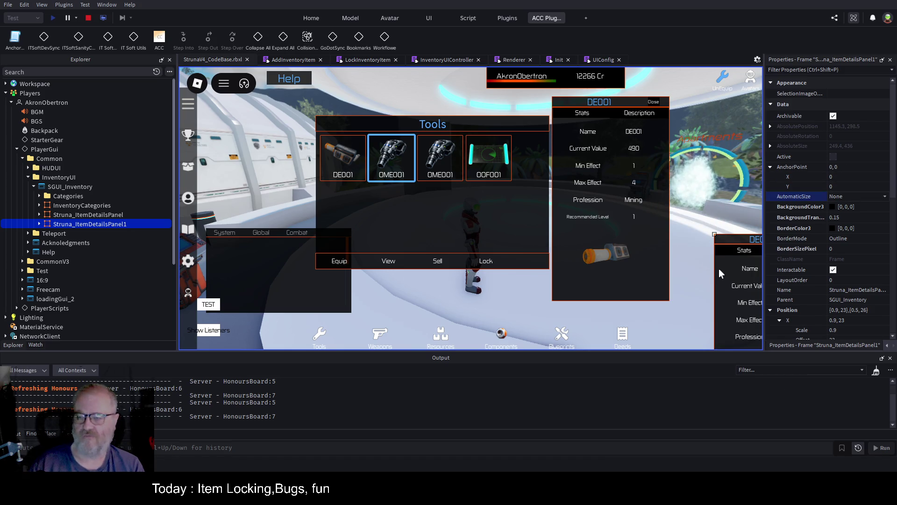
mouse_move(725, 271)
mouse_down()
mouse_move(531, 175)
mouse_move(636, 164)
mouse_up()
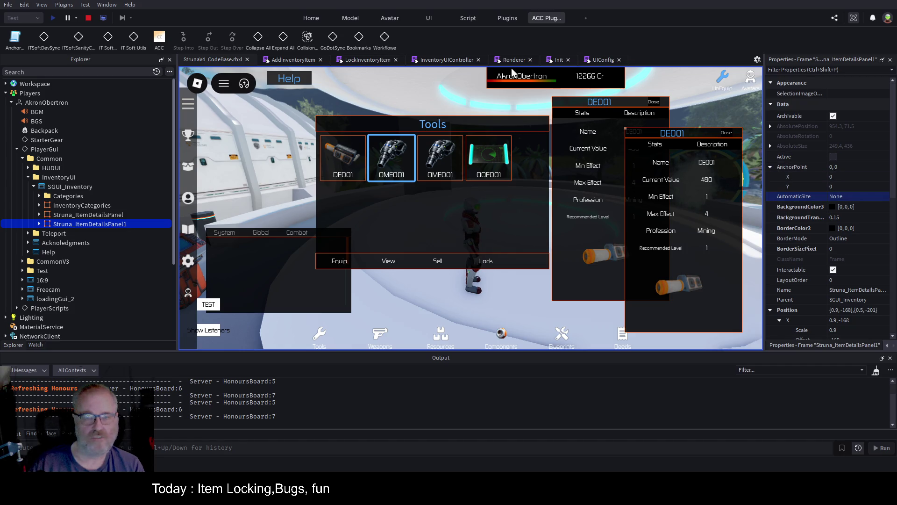
click(470, 60)
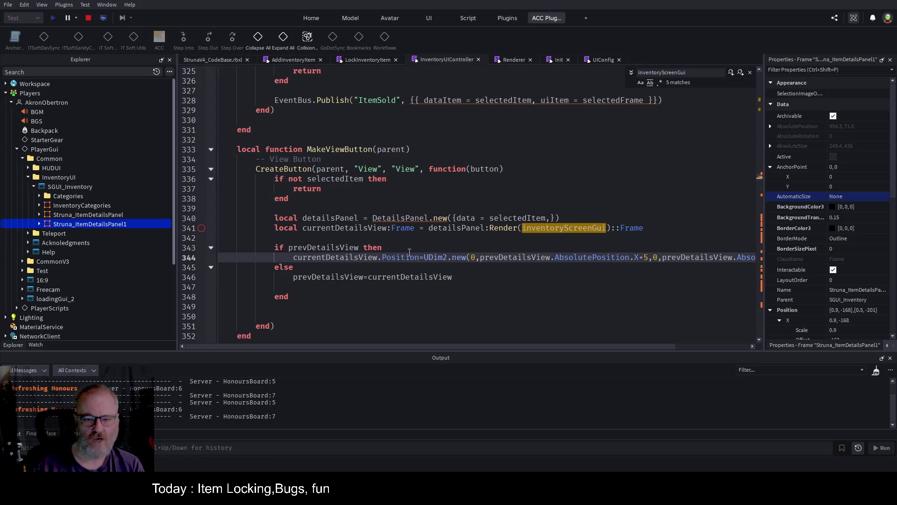
Add a currentDetailsView.AnchorPoint line below the Position line in MakeViewButton
click(349, 257)
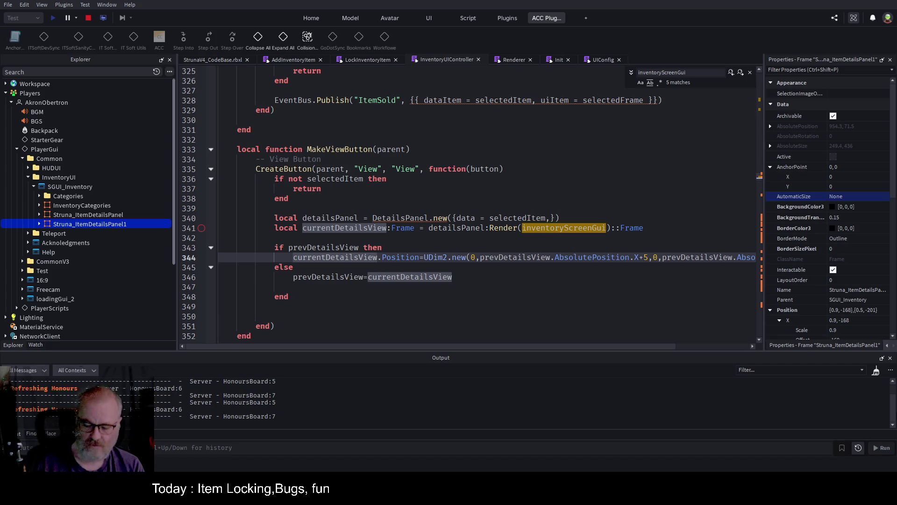
key(End)
key(Return)
text(currentDetailsView.AnchorPoint=)
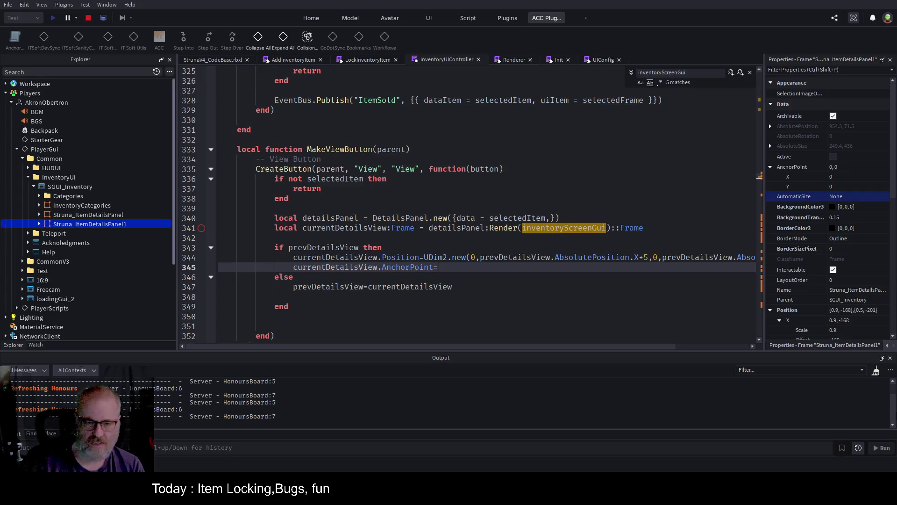
text(UDim()
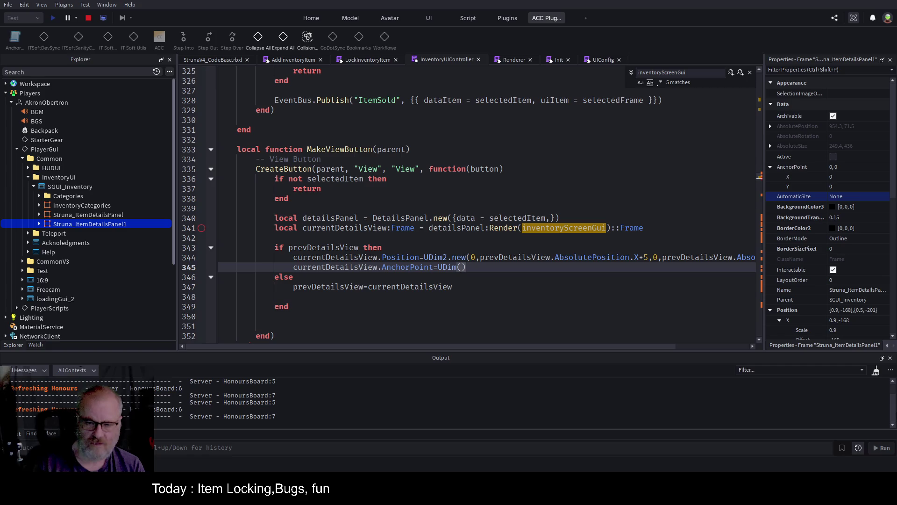
text(0,0)
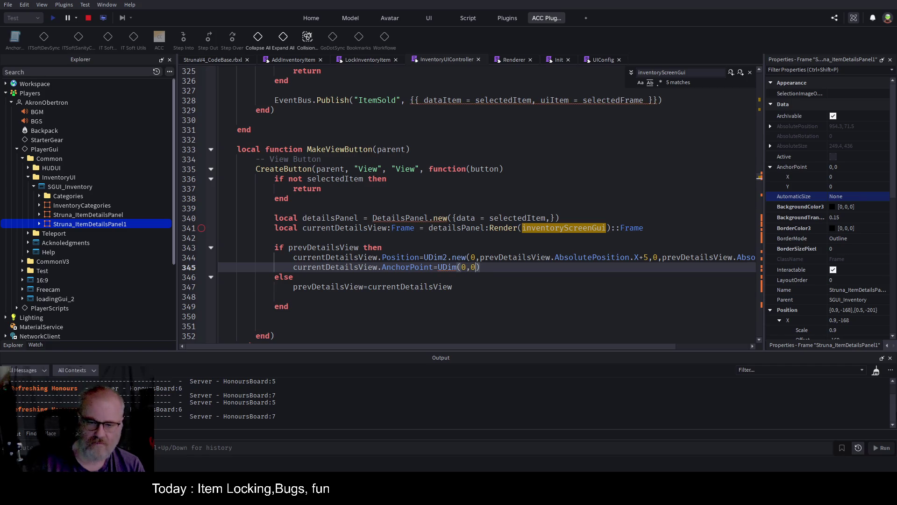
key(Left)
key(Left)
key(Left)
text(,new)
Correct the line to Vector2.new(0,0), close Find, and restart the playtest
click(480, 238)
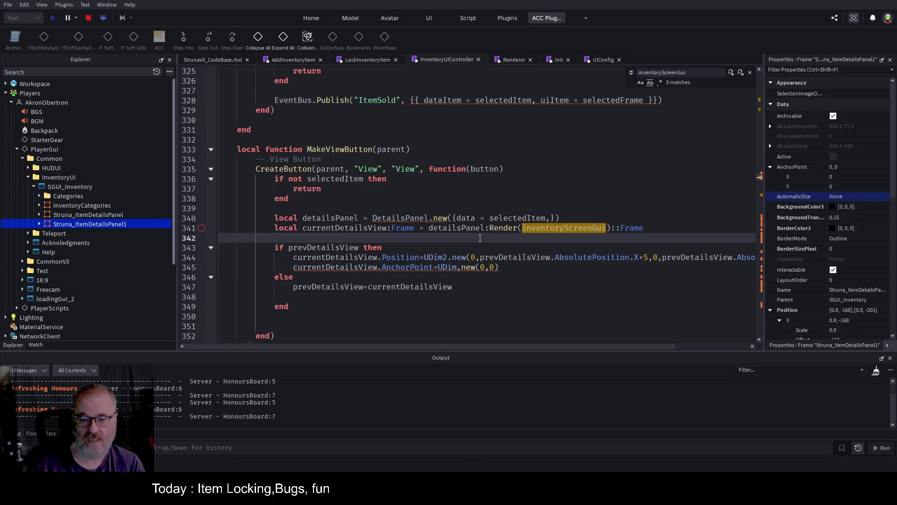
click(459, 269)
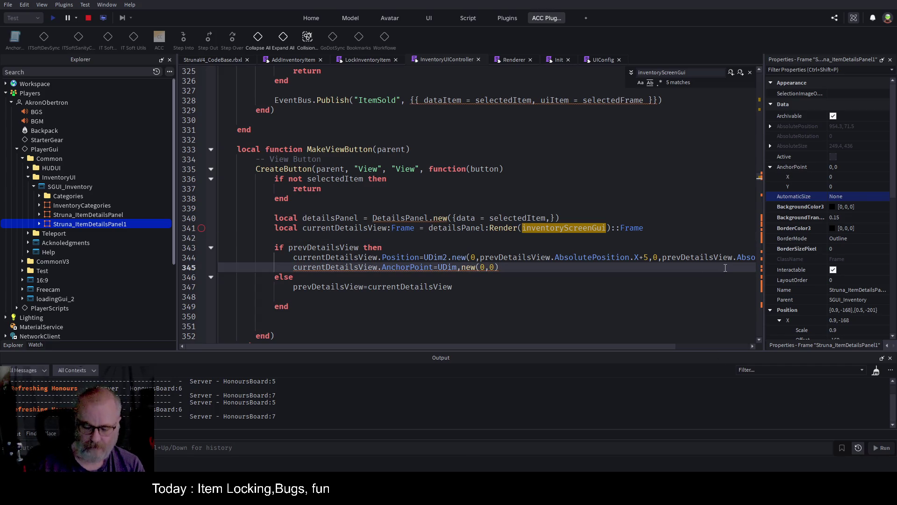
key(BackSpace)
text(.)
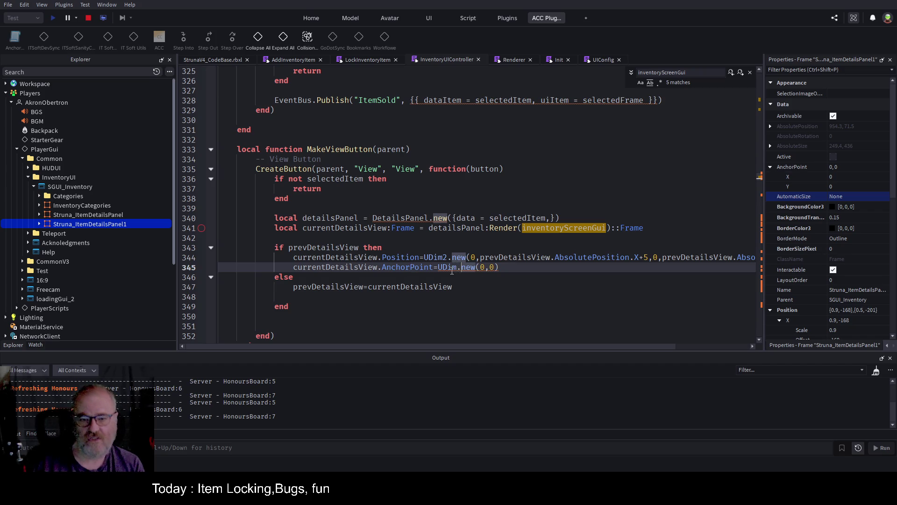
double_click(452, 271)
text(Vector2)
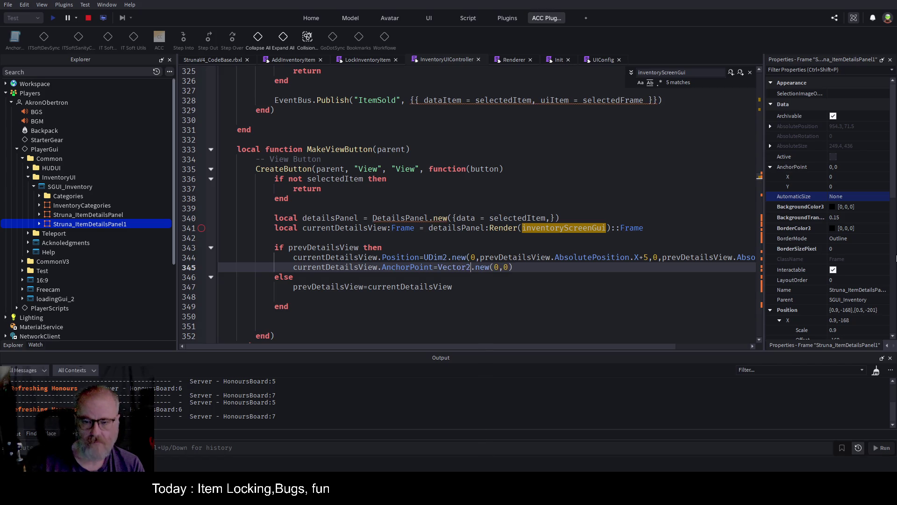
key(Escape)
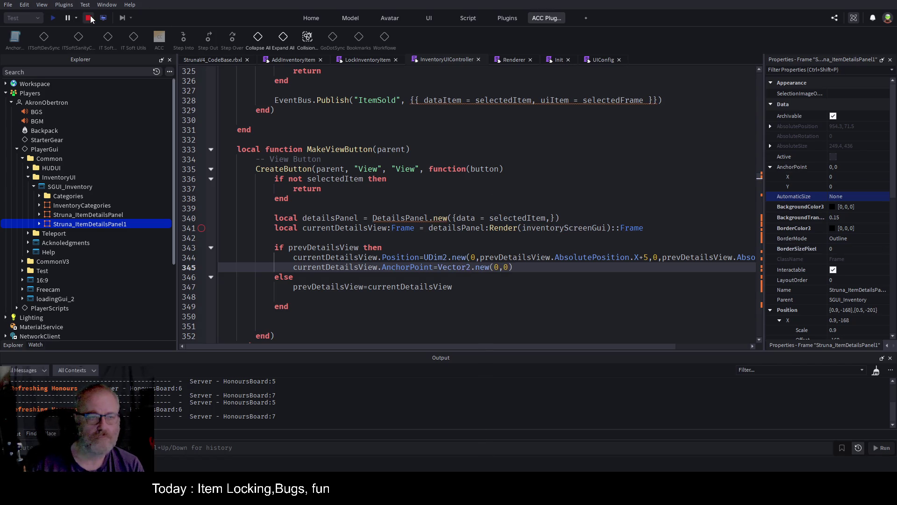
click(53, 18)
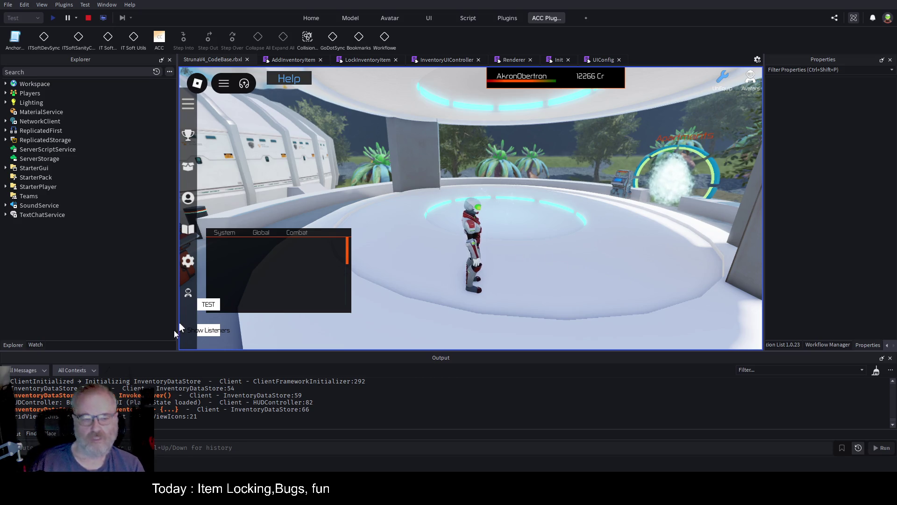
Widen the game view, view DE001 and OME001 details, nudge the panel, then stop
drag(179, 329, 112, 329)
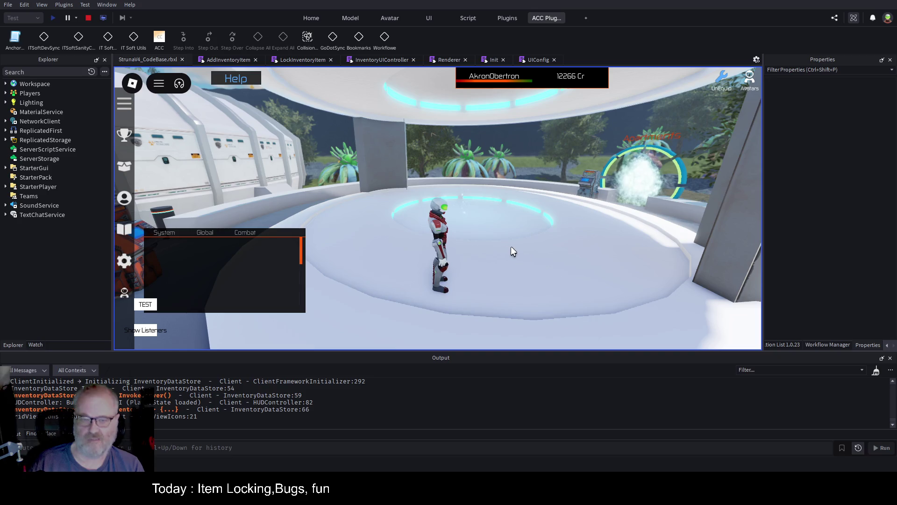
key(i)
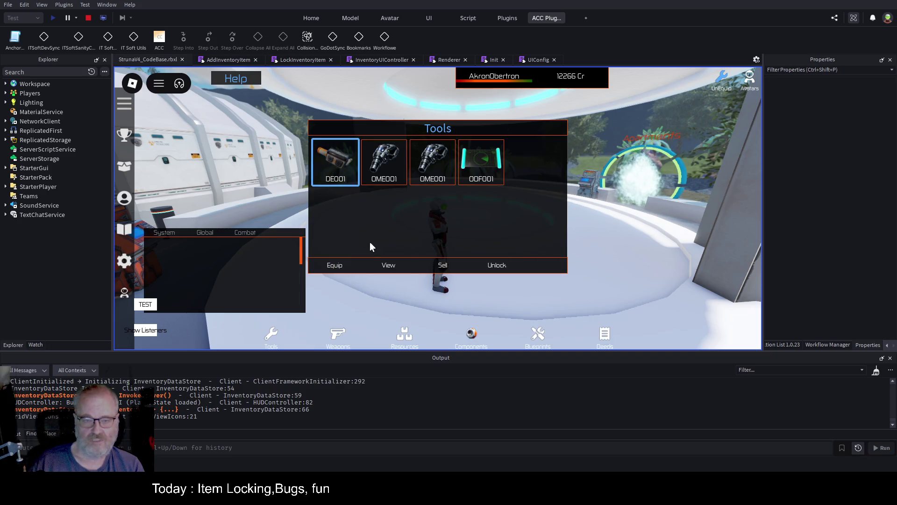
click(388, 264)
click(390, 265)
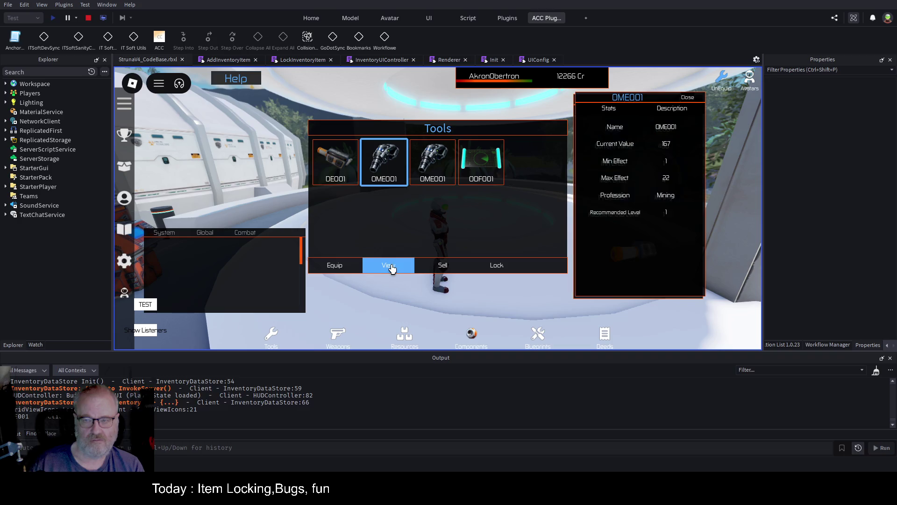
mouse_move(674, 101)
mouse_down()
mouse_move(709, 124)
mouse_move(677, 116)
mouse_up()
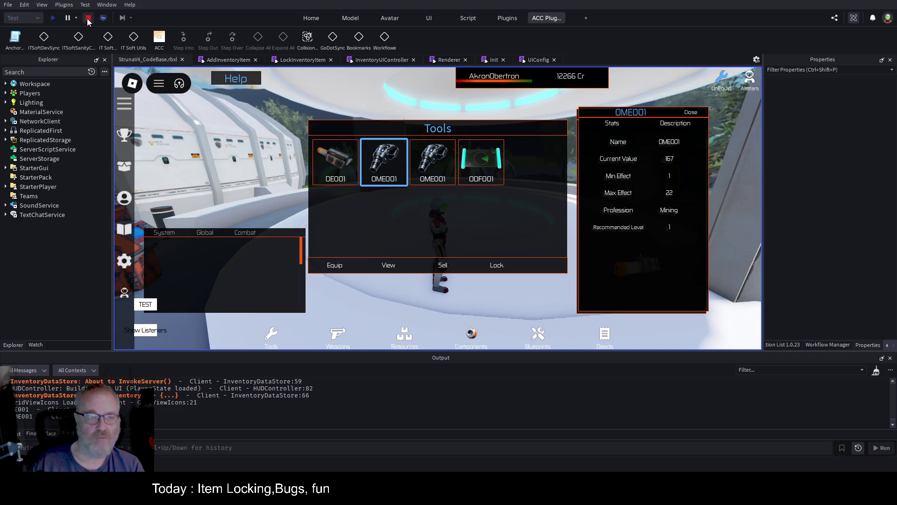
click(88, 19)
click(583, 260)
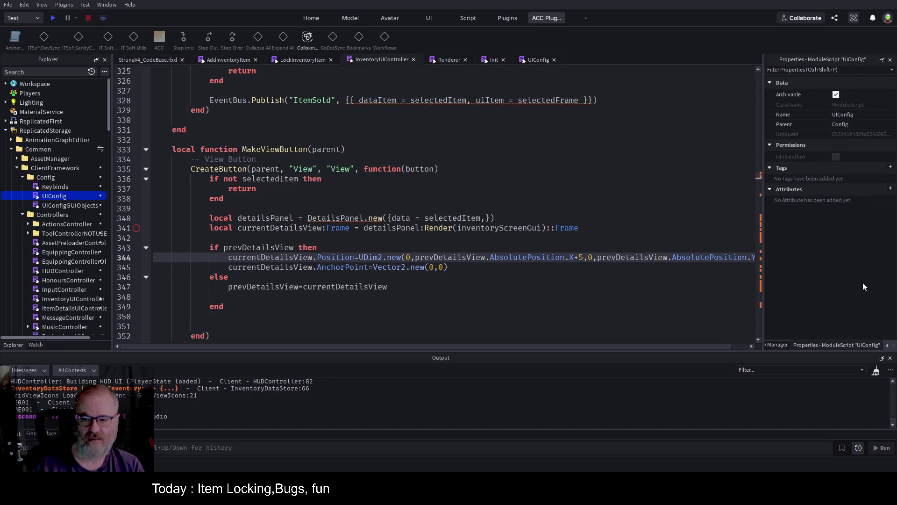
Change line 344's offsets to X+50 and Y-50, save with Ctrl+S, and press F5
text(0)
key(End)
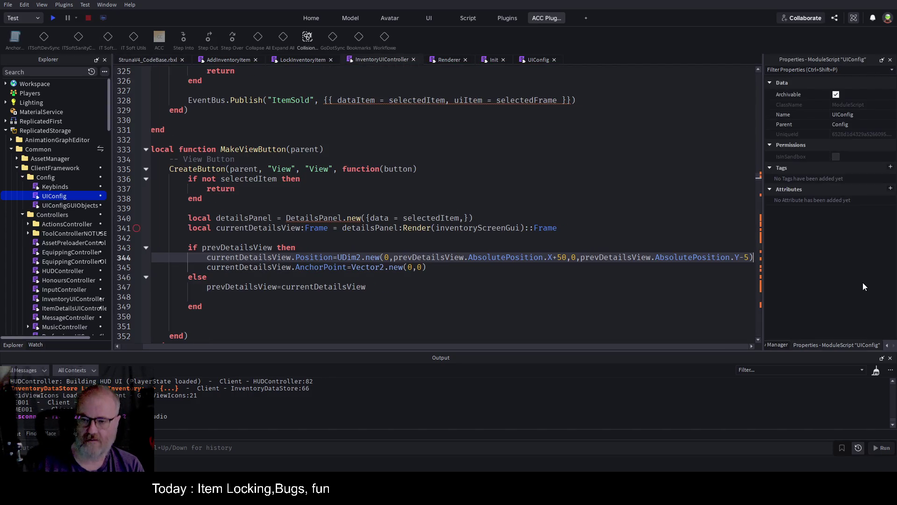
text(0)
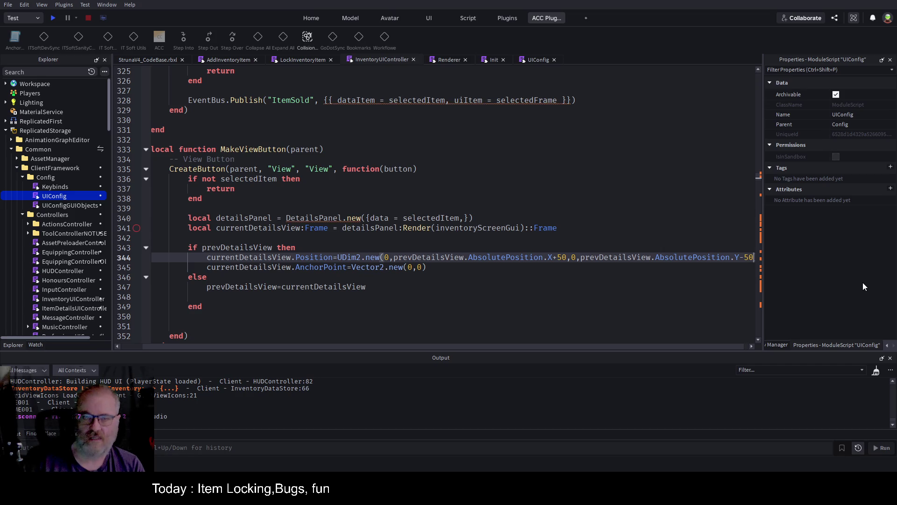
key(ctrl+s)
click(572, 287)
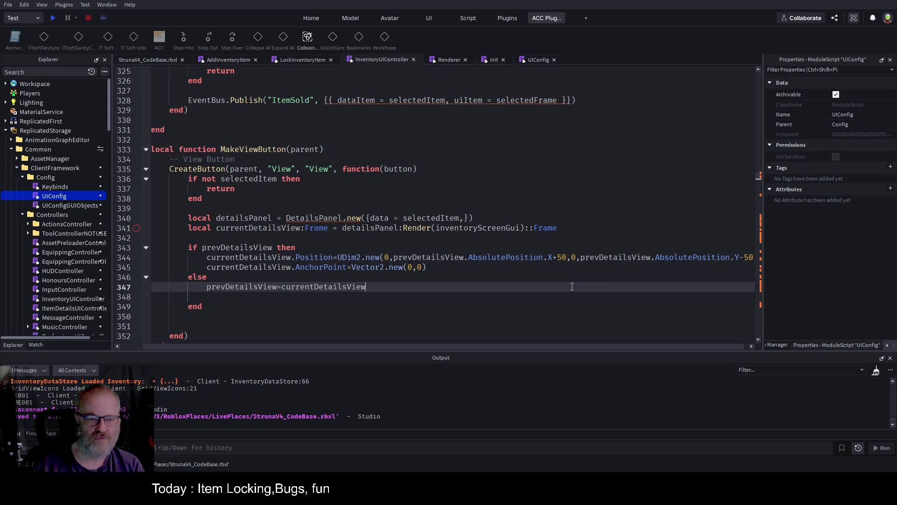
key(ctrl+s)
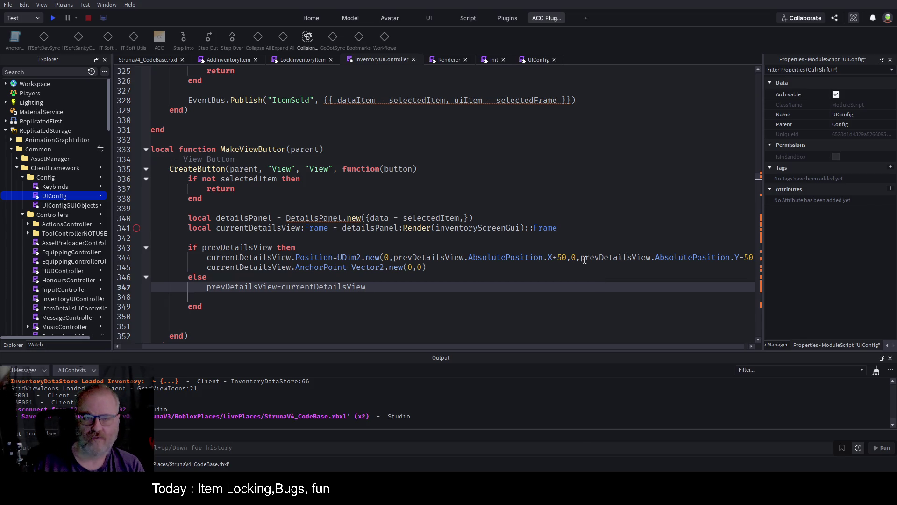
click(561, 258)
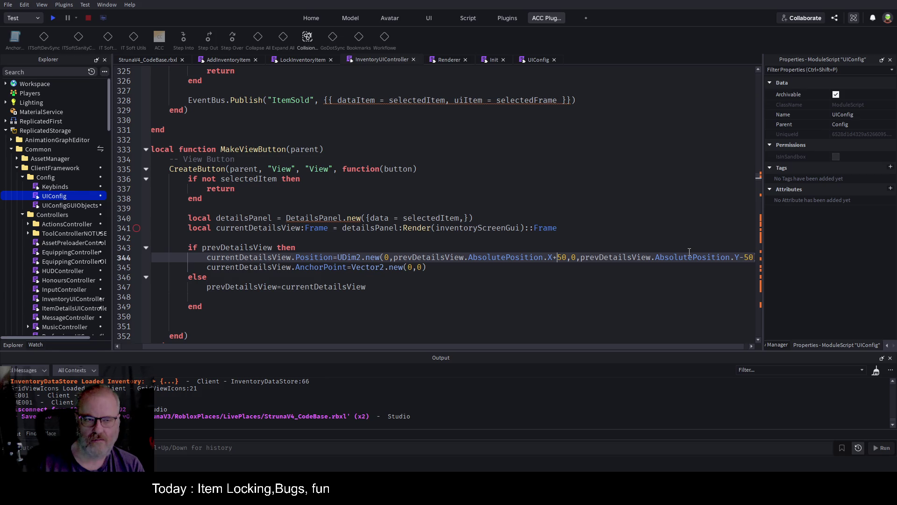
key(BackSpace)
key(BackSpace)
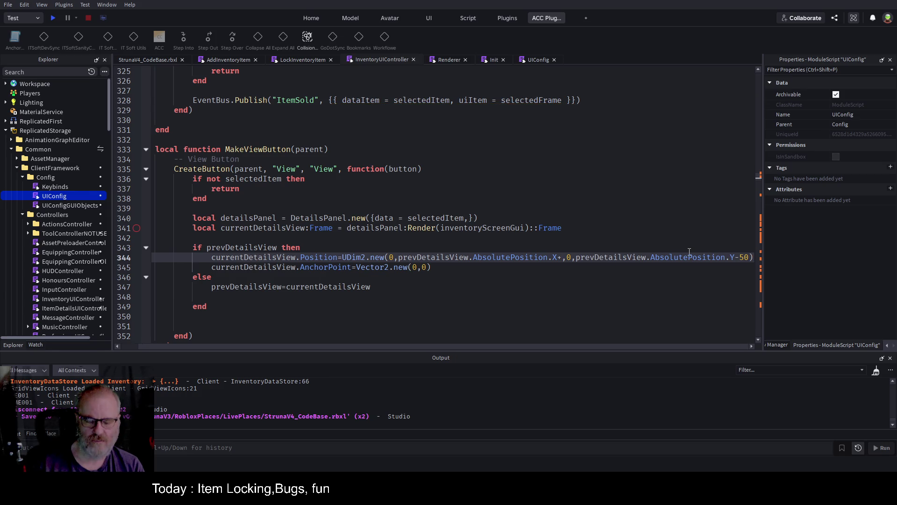
text(50)
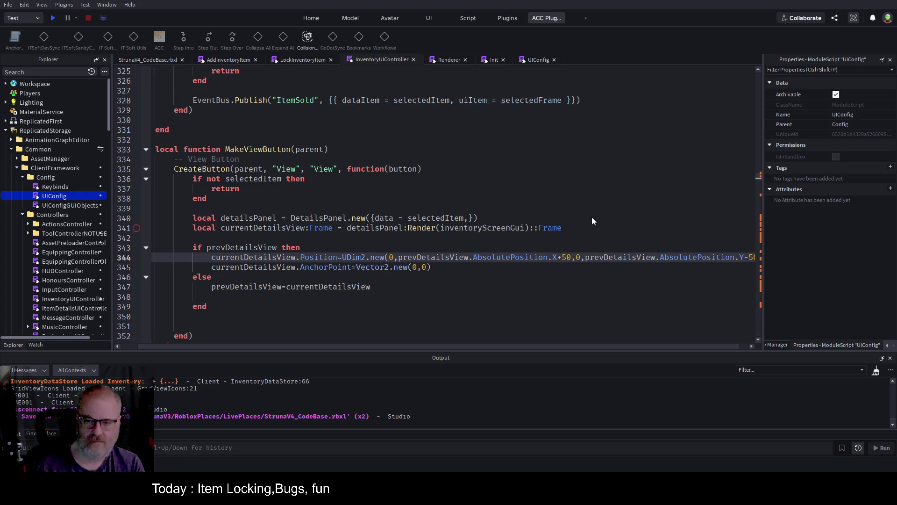
key(F5)
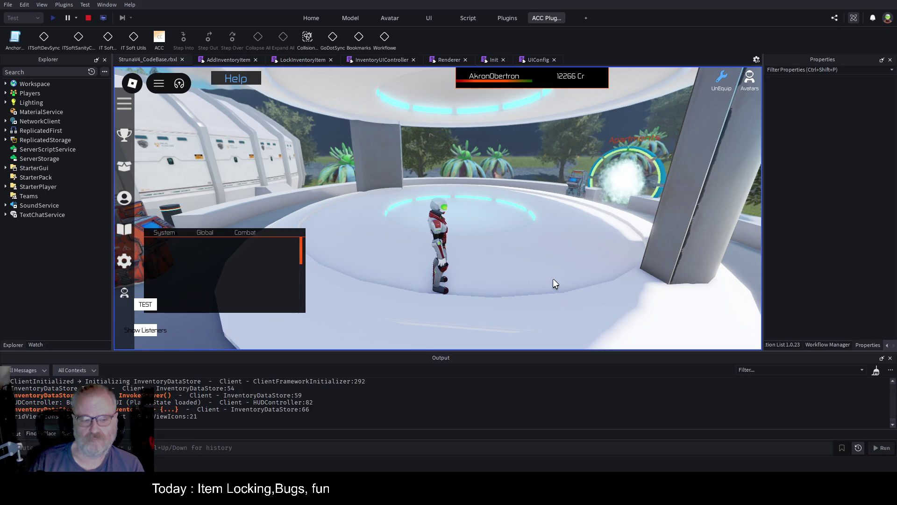
View DE001 then OME001 details to check the offset stacking, then stop with Shift+F5
click(335, 161)
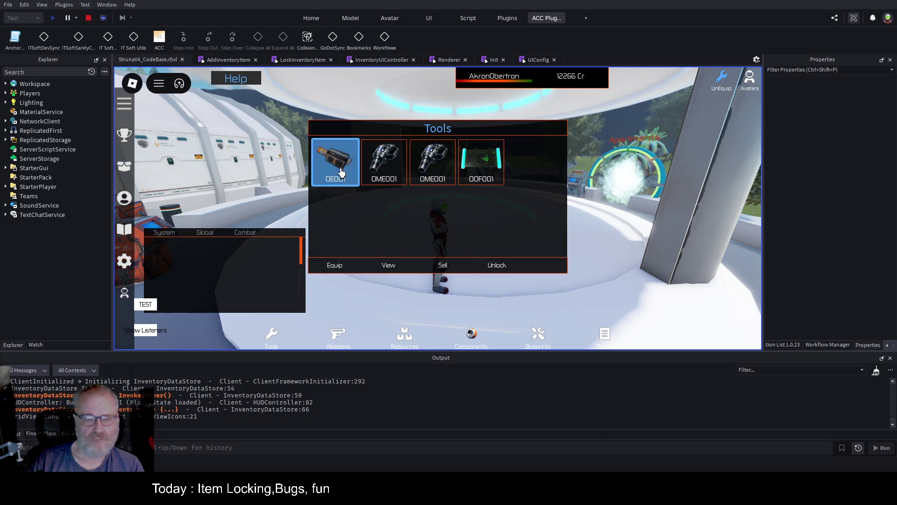
click(388, 267)
click(382, 168)
click(405, 272)
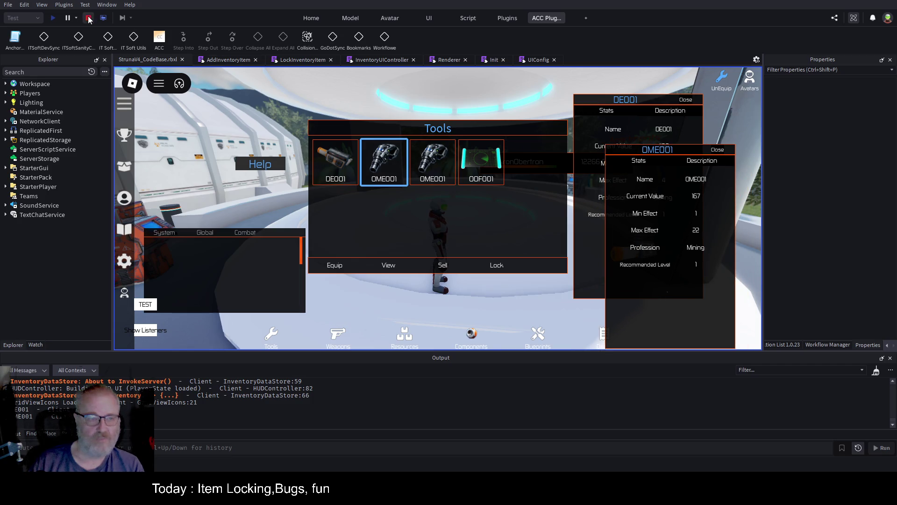
click(382, 59)
key(shift+F5)
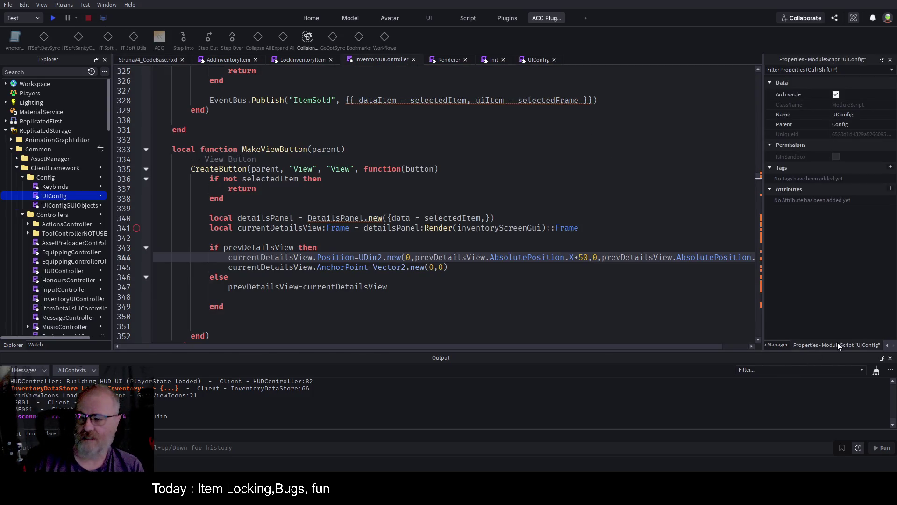
Publish Replicated Storage and Server Script Service from Workflow Manager, then save StrunaV4_CodeBase.rbxl
click(887, 345)
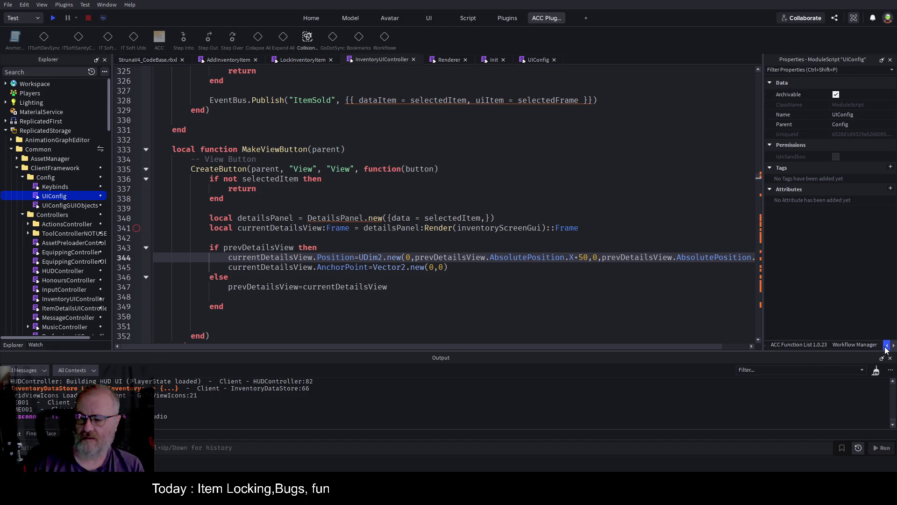
click(895, 346)
click(894, 346)
click(861, 344)
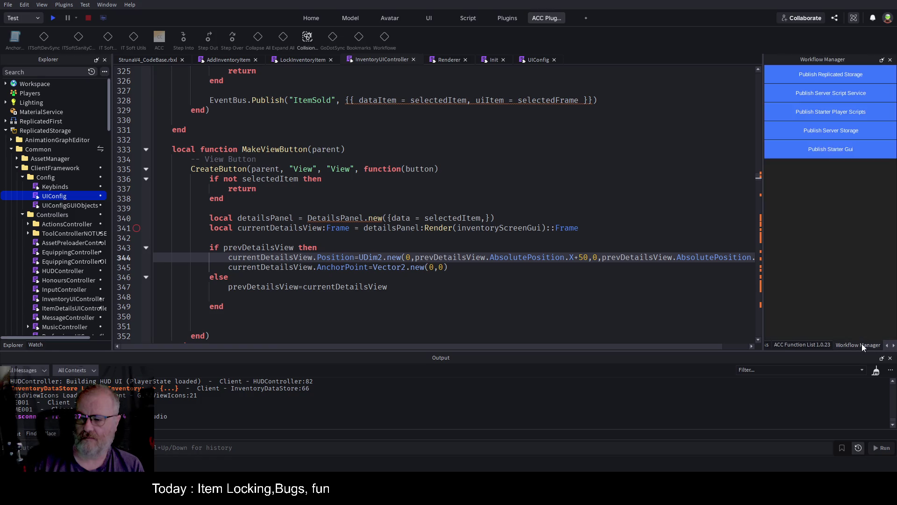
click(851, 79)
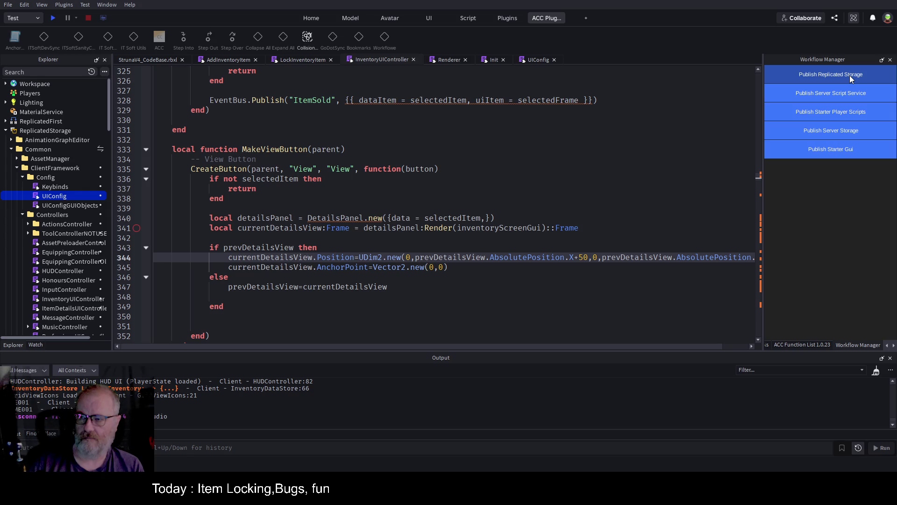
click(846, 94)
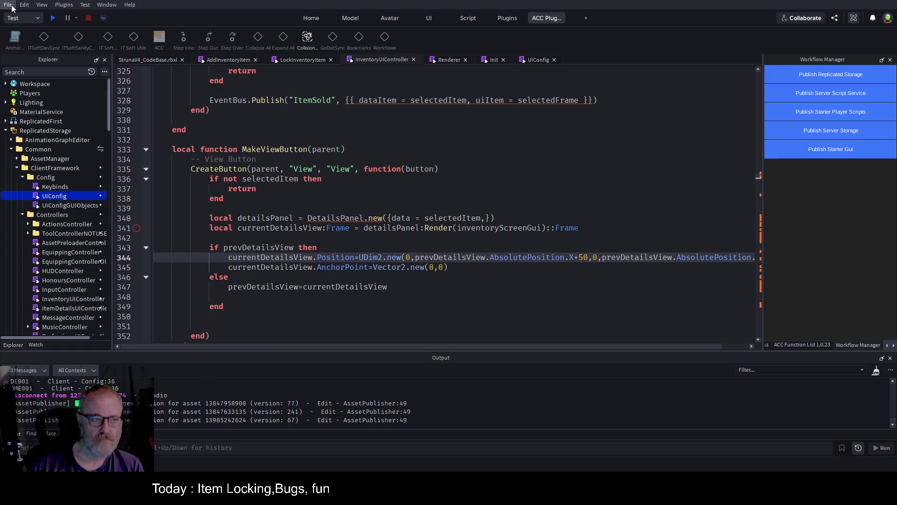
key(ctrl+s)
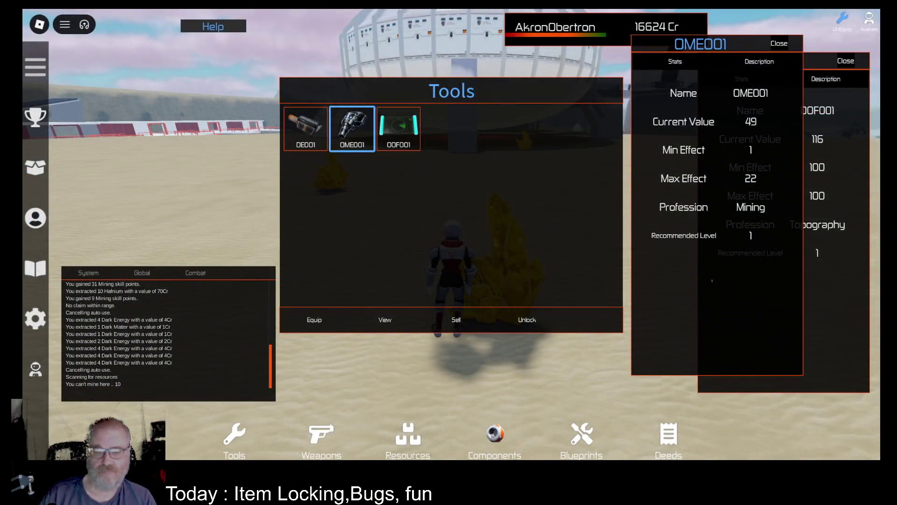
Close the Tools and item detail panels and run the character toward the station
key(w)
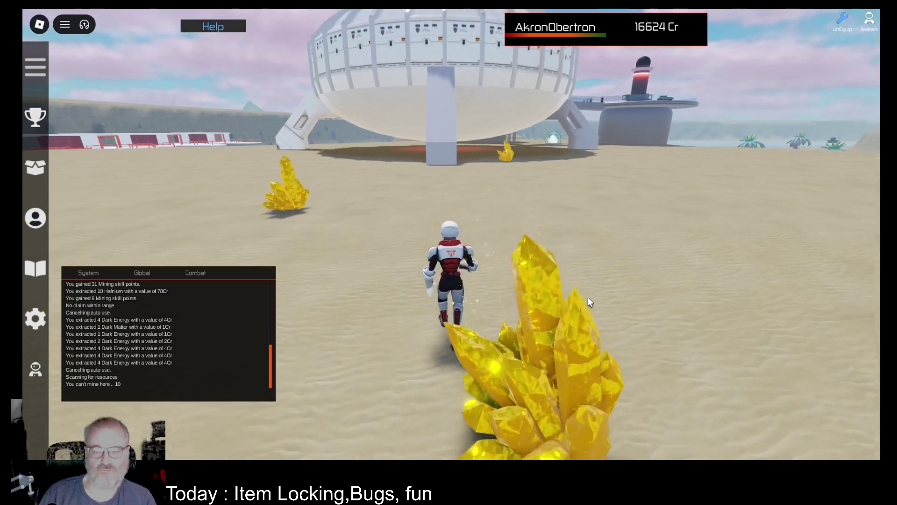
key(Right)
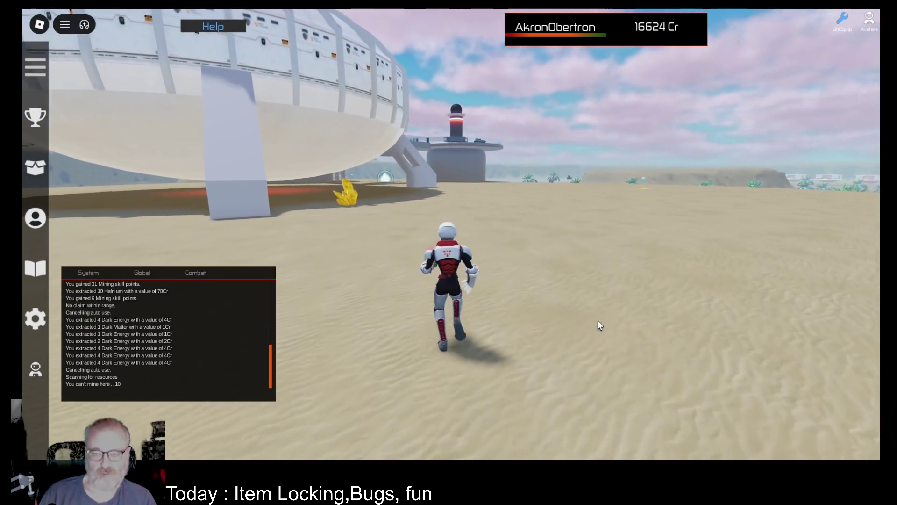
key(w)
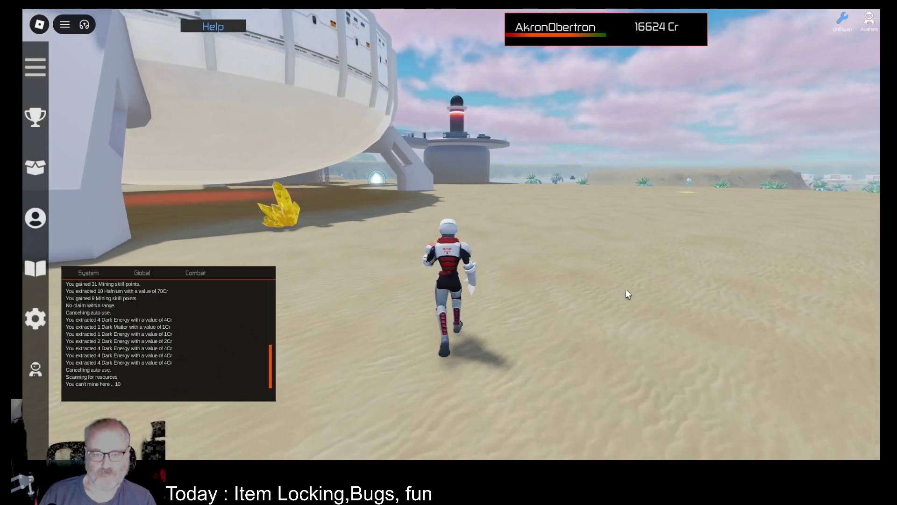
key(w)
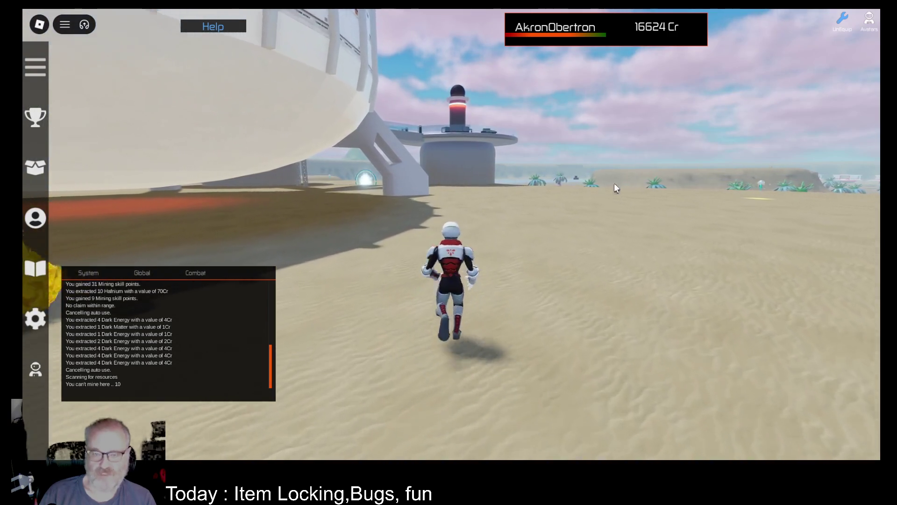
key(w)
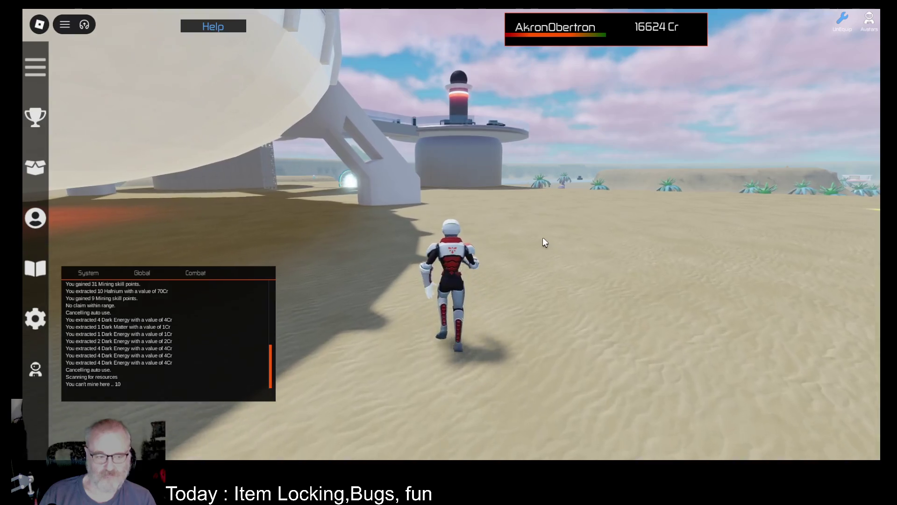
key(w)
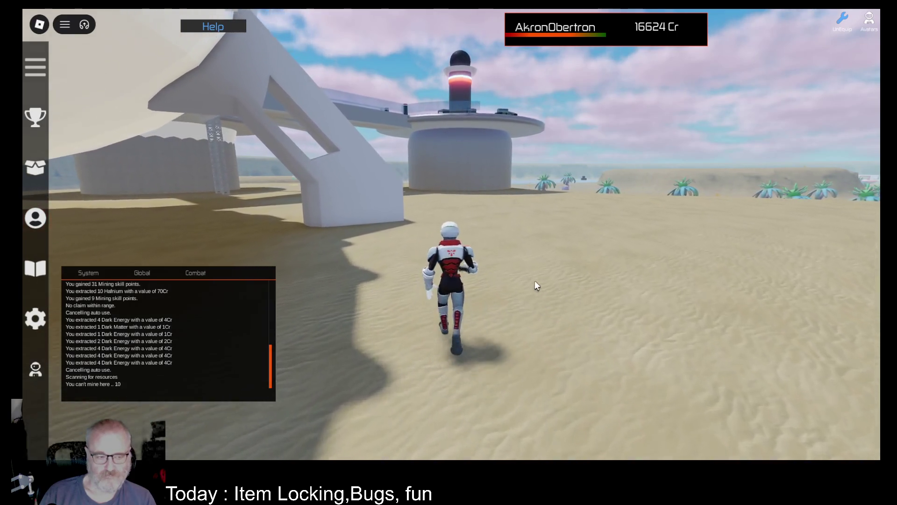
Turn left and run through the portals to the centre of the teleport platform
key(w)
key(a)
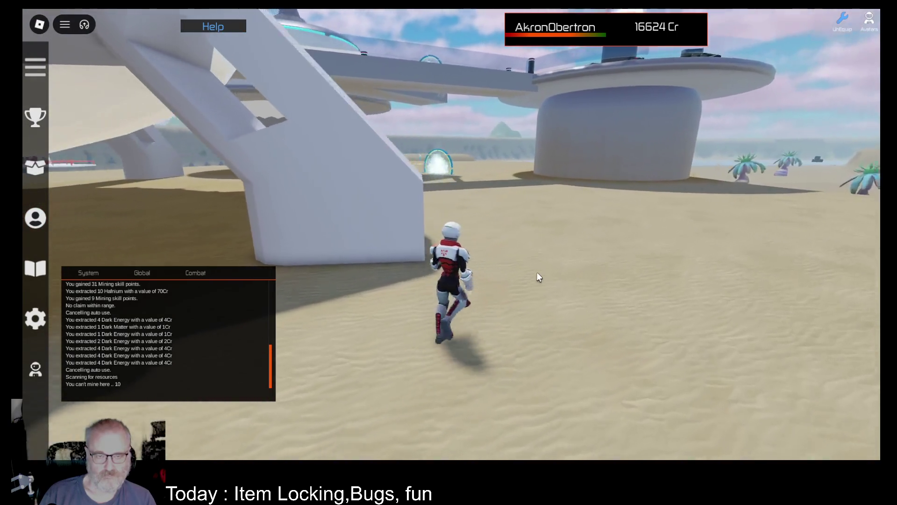
key(w)
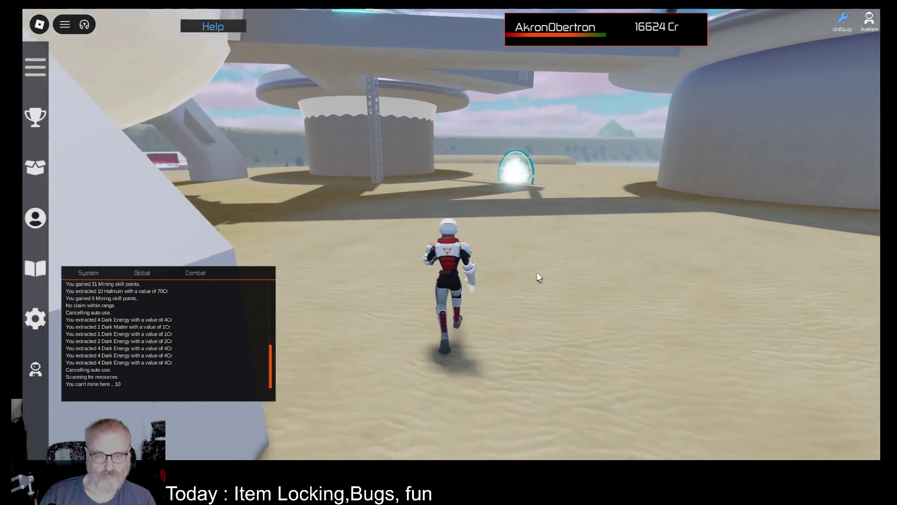
key(w)
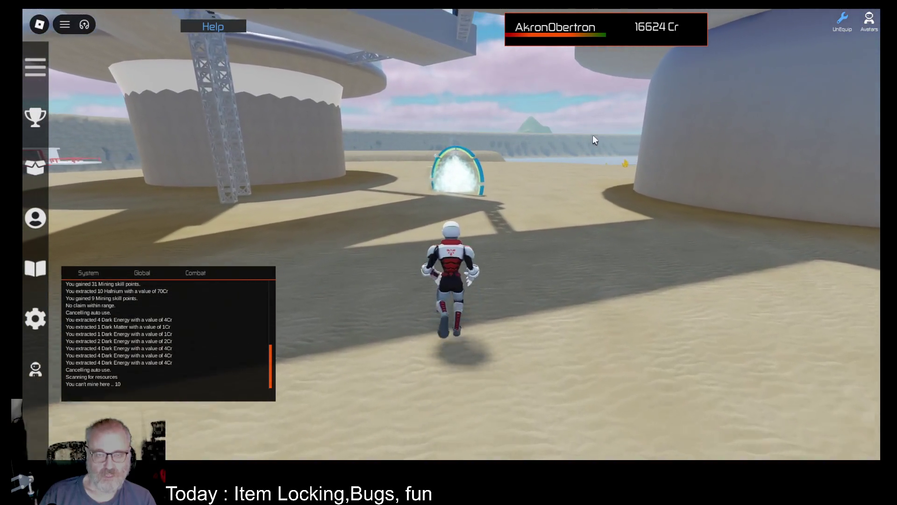
key(w)
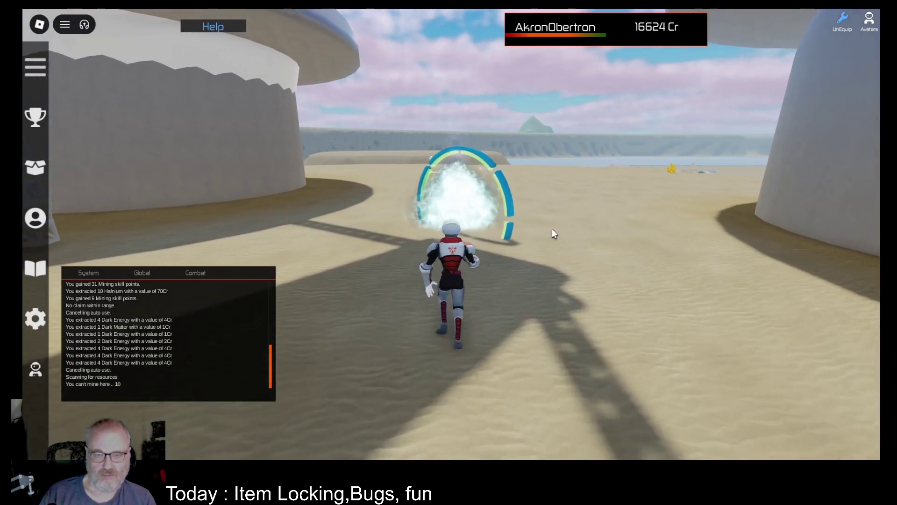
key(w)
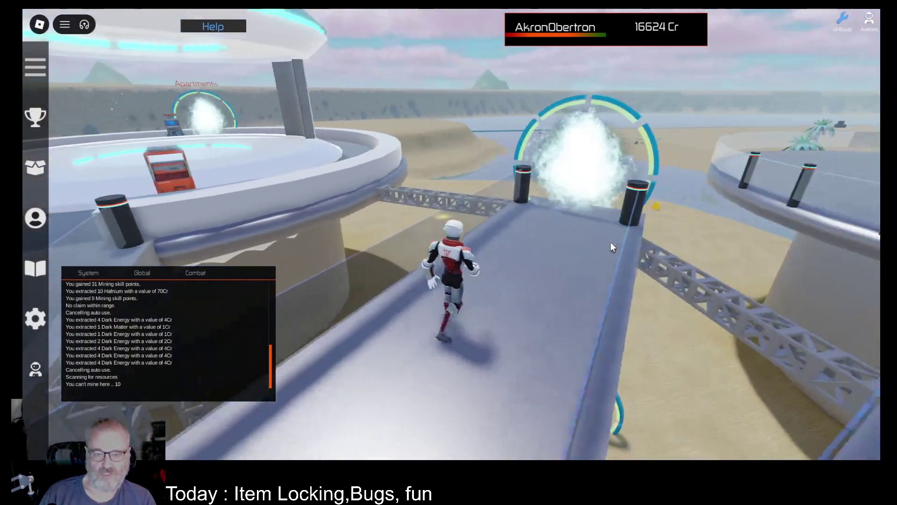
key(w)
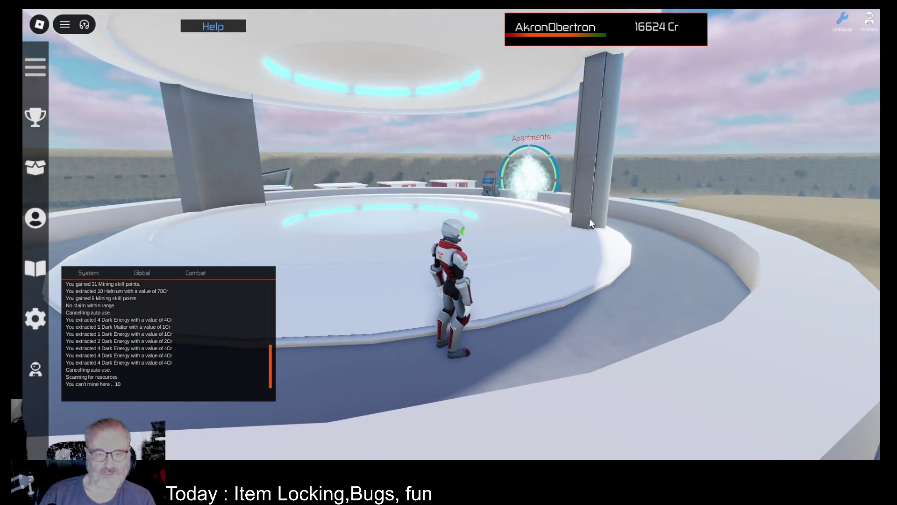
key(w)
key(Left)
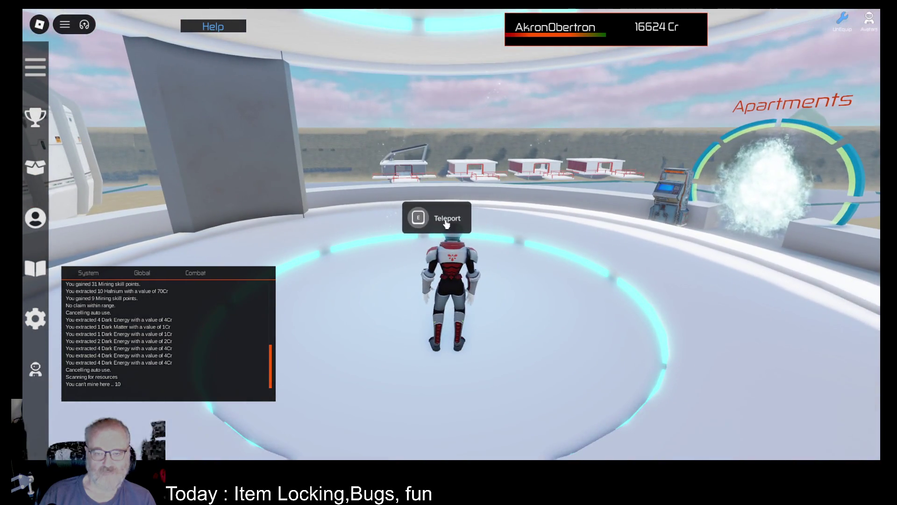
Open the teleport destinations, check Bovi, Xaley and Faros resources, and travel to Faros
click(439, 218)
click(185, 153)
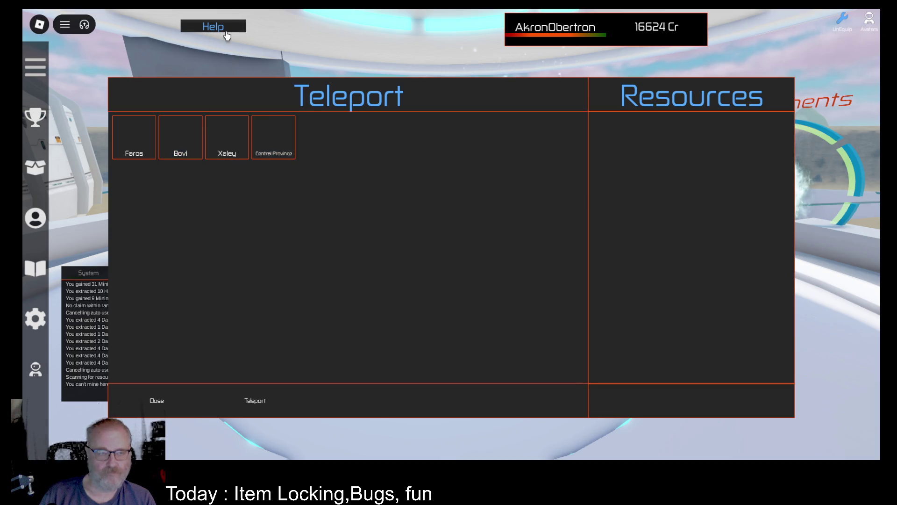
click(234, 30)
click(449, 380)
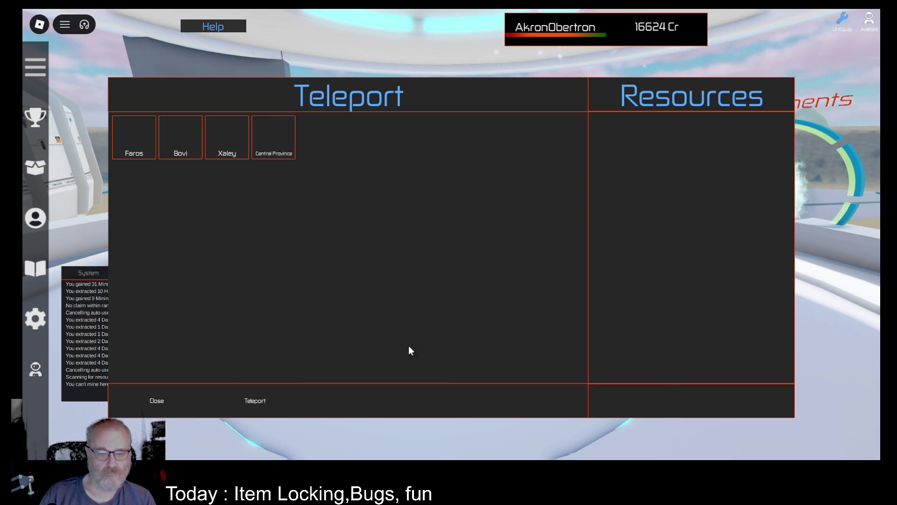
click(232, 129)
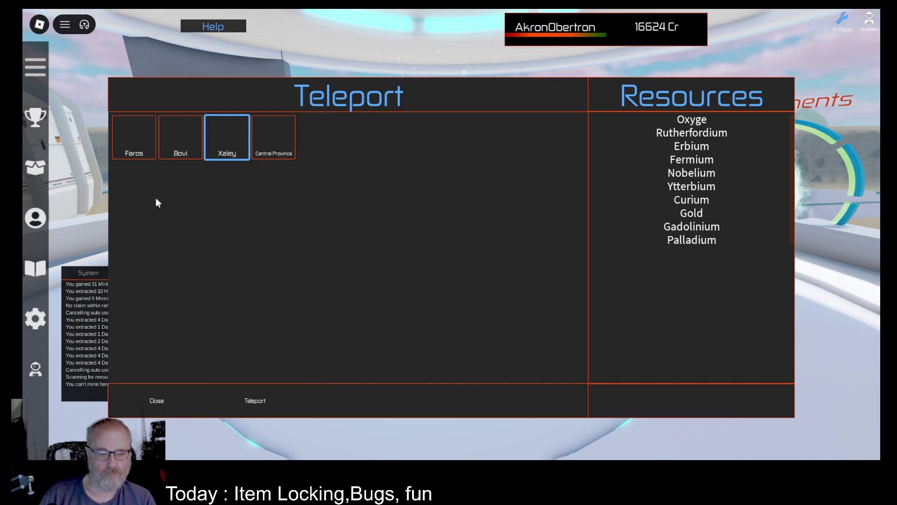
click(136, 138)
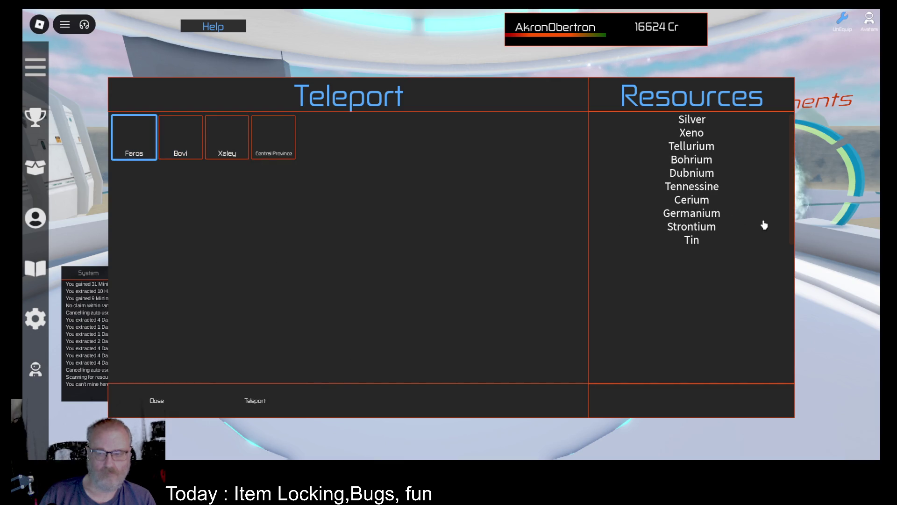
click(233, 401)
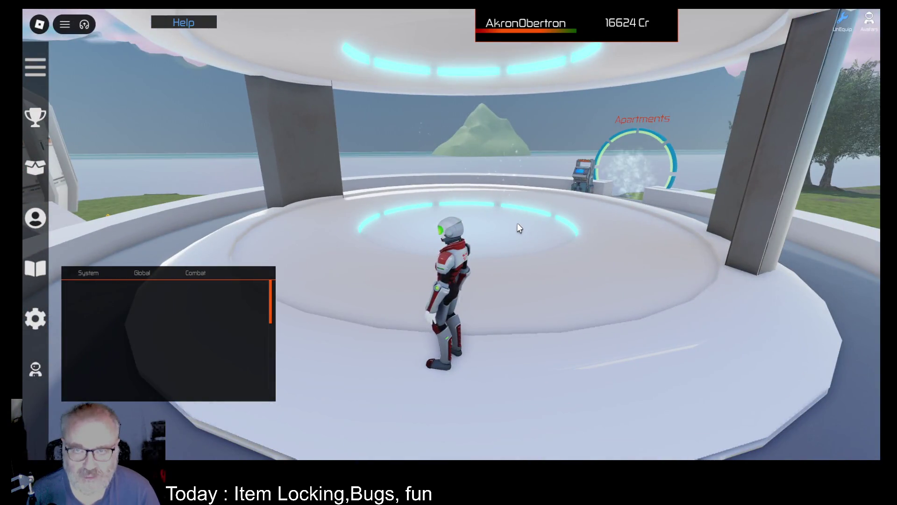
Open the DE001 and OME001 detail panels from the inventory and drag them apart to confirm the offset
key(i)
click(318, 146)
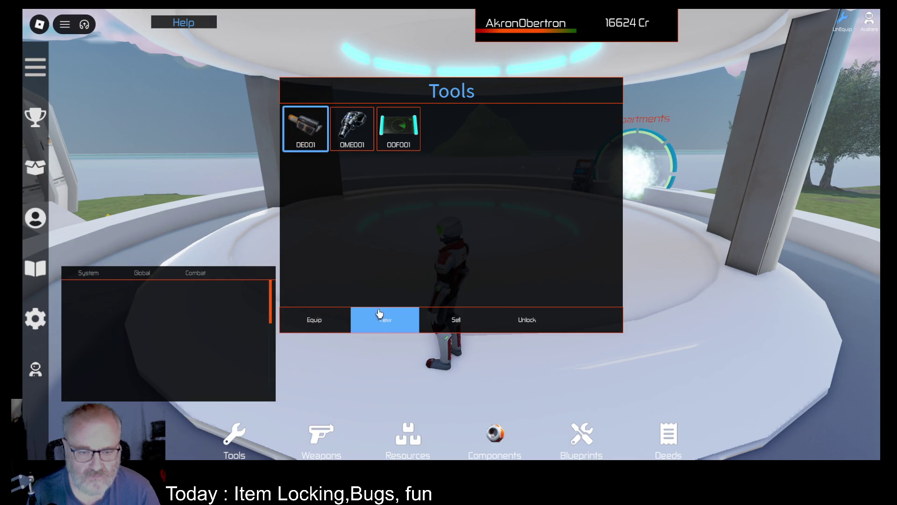
click(385, 320)
click(359, 147)
click(393, 329)
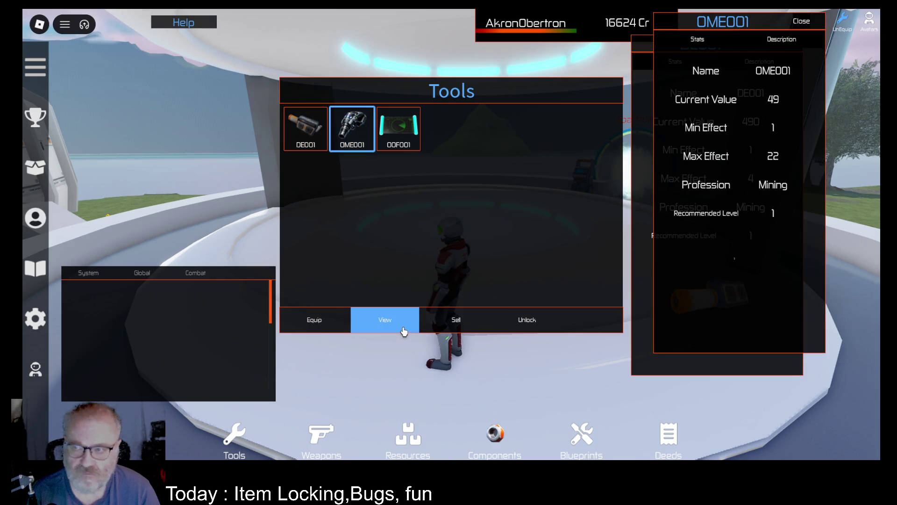
mouse_move(809, 228)
mouse_down()
mouse_move(655, 356)
mouse_move(335, 267)
mouse_move(268, 264)
mouse_up()
drag(754, 46, 752, 71)
Close both detail panels and the inventory, then drag the chat window lower
click(249, 66)
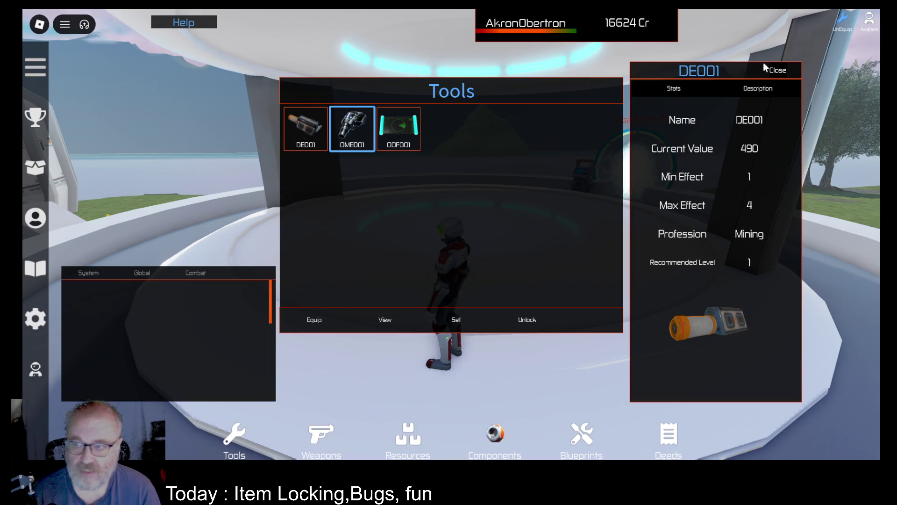
click(771, 69)
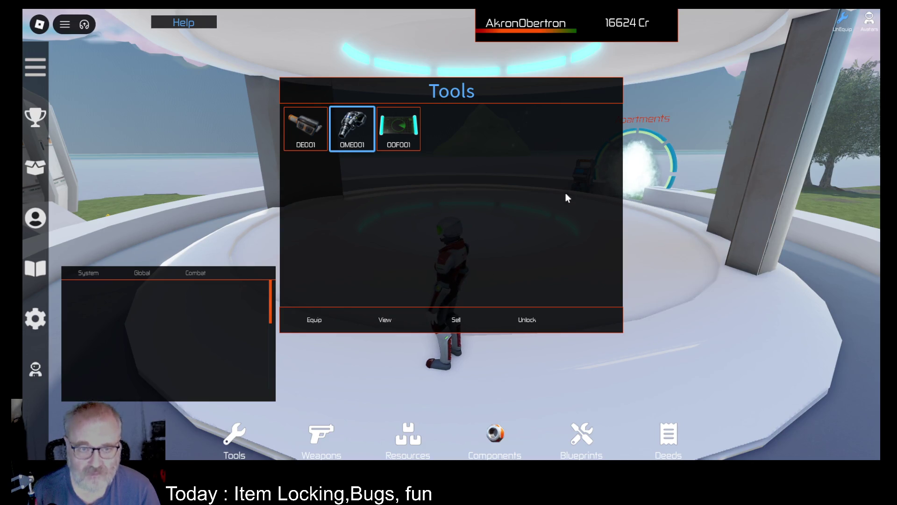
click(524, 267)
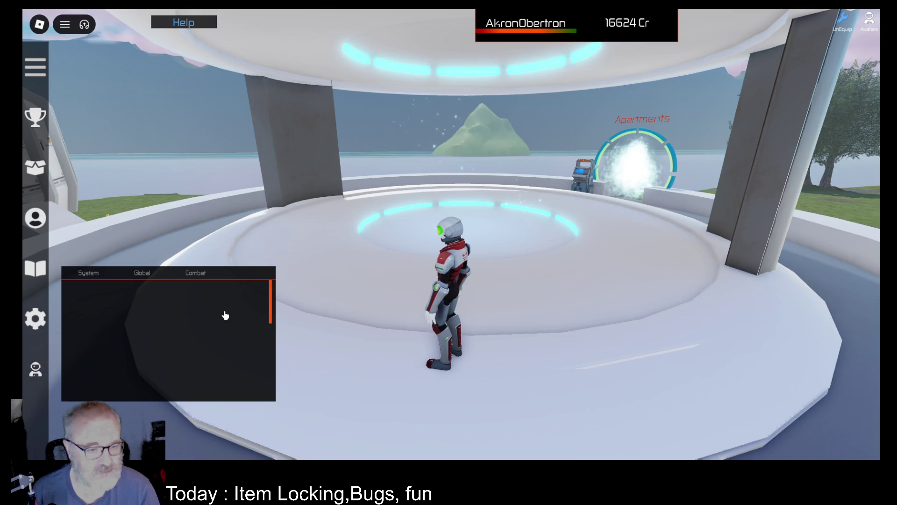
drag(223, 313, 226, 349)
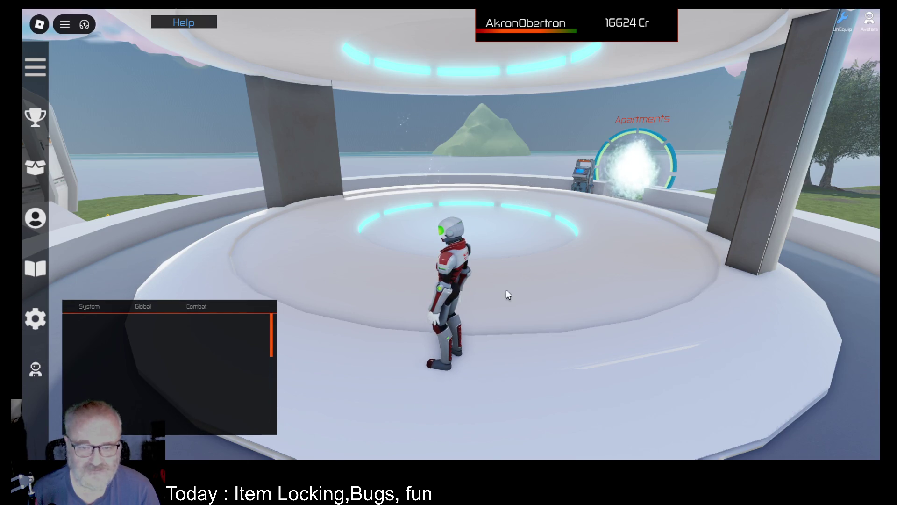
Toggle the inventory, view and dismiss the Faros controls help, then walk onto the curved walkway
key(i)
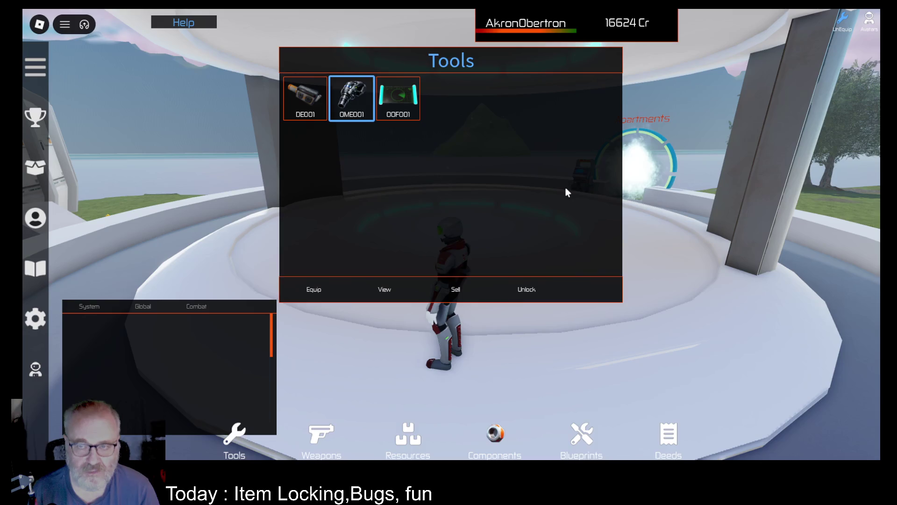
key(i)
click(169, 23)
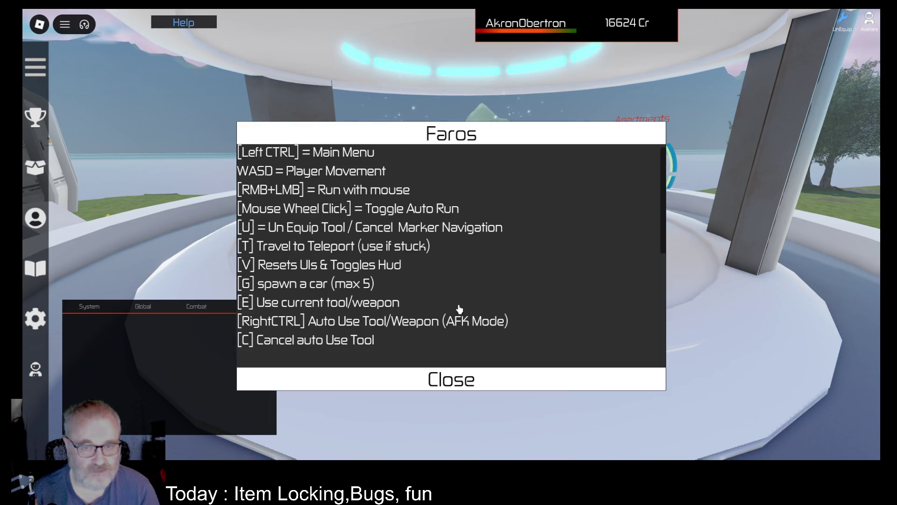
click(471, 378)
key(w)
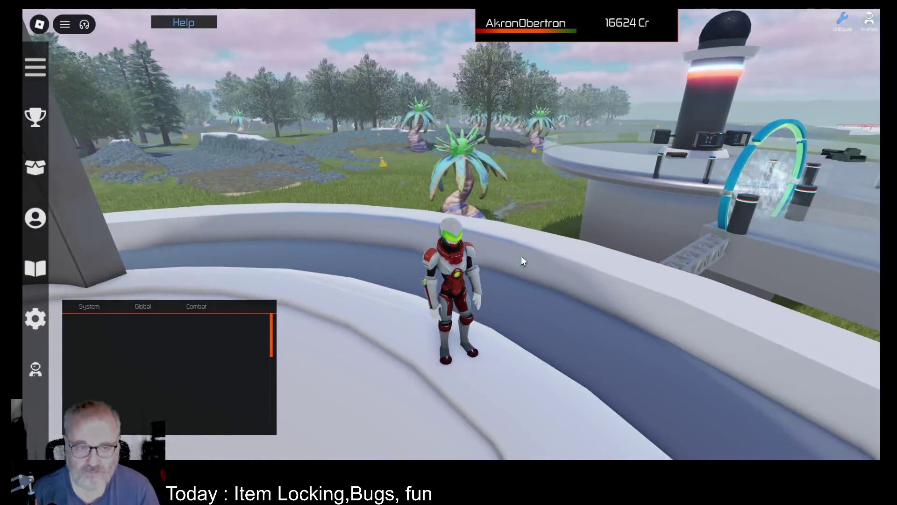
key(Right)
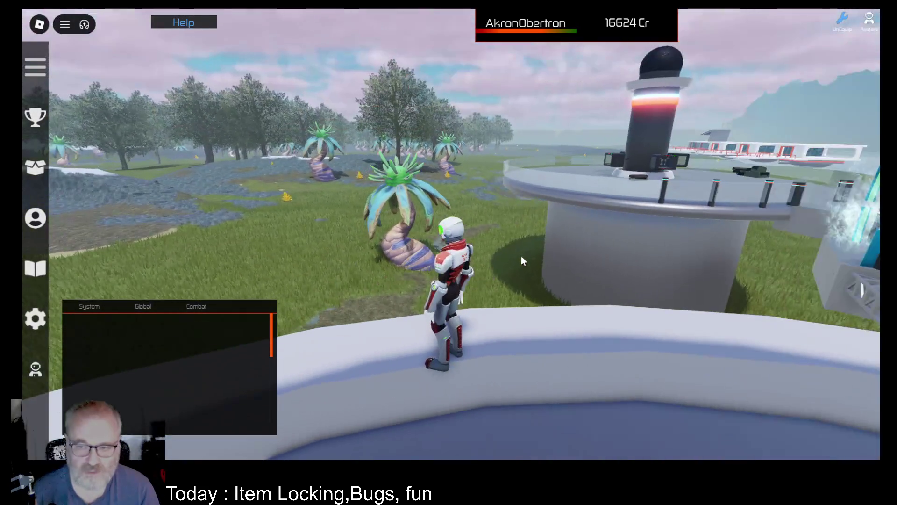